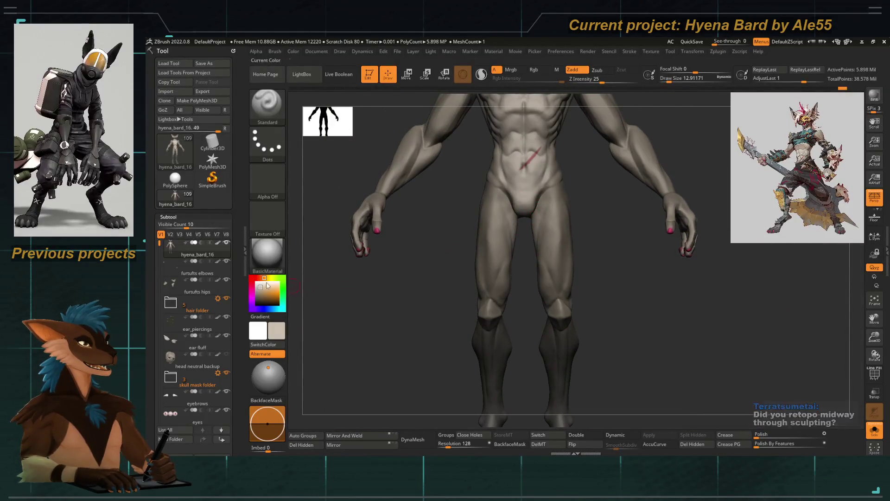
Browse the old body split parts folder, preview the head and fingers parts, then reselect hyena_bard_16.
drag(158, 243, 153, 385)
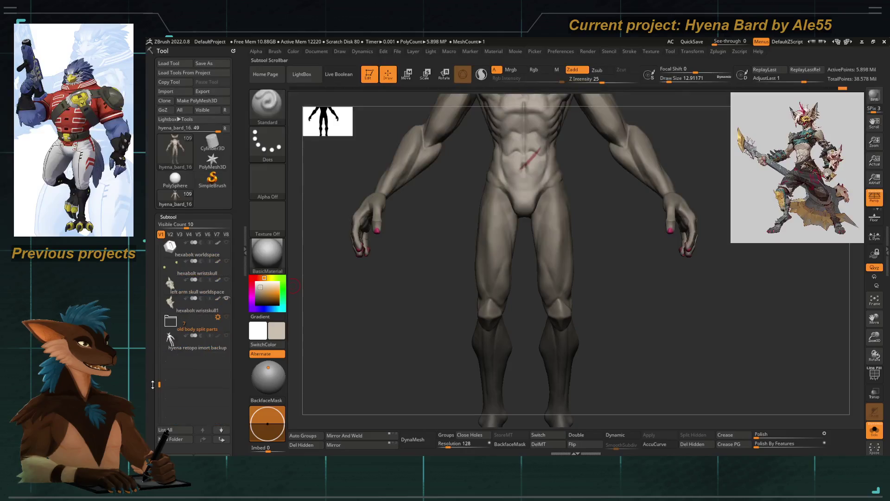
click(171, 321)
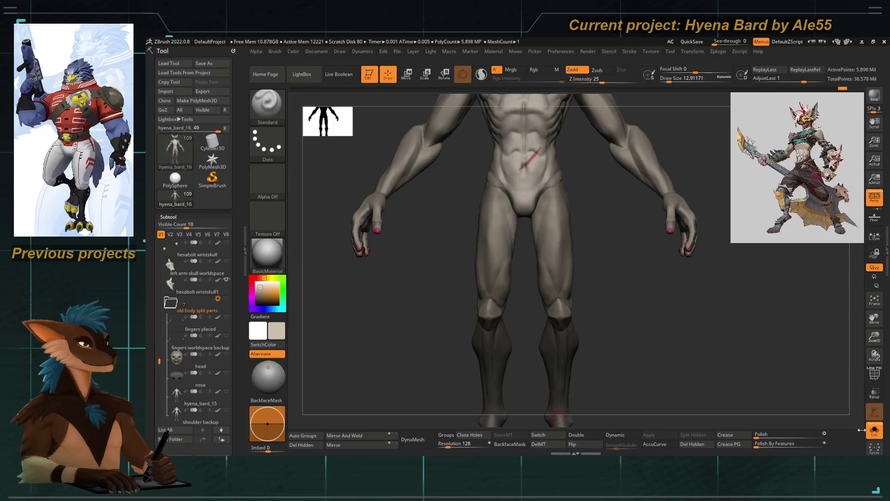
key(ctrl+shift+s)
click(200, 362)
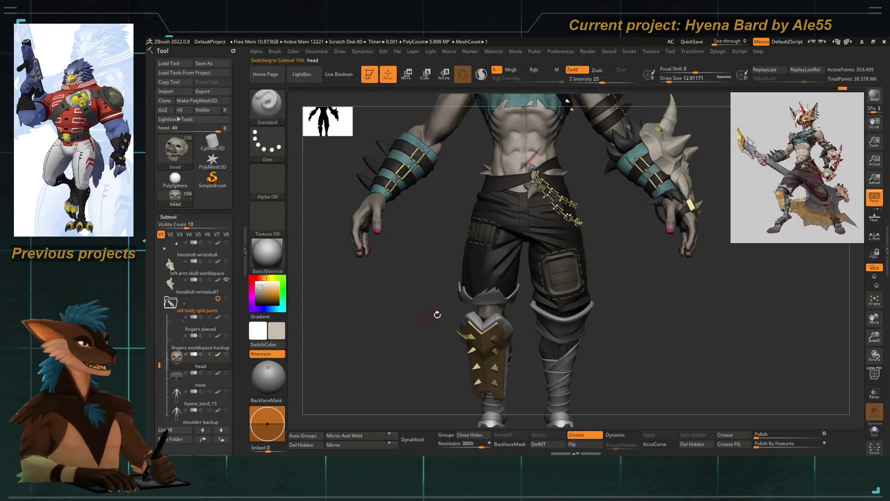
key(f)
click(875, 434)
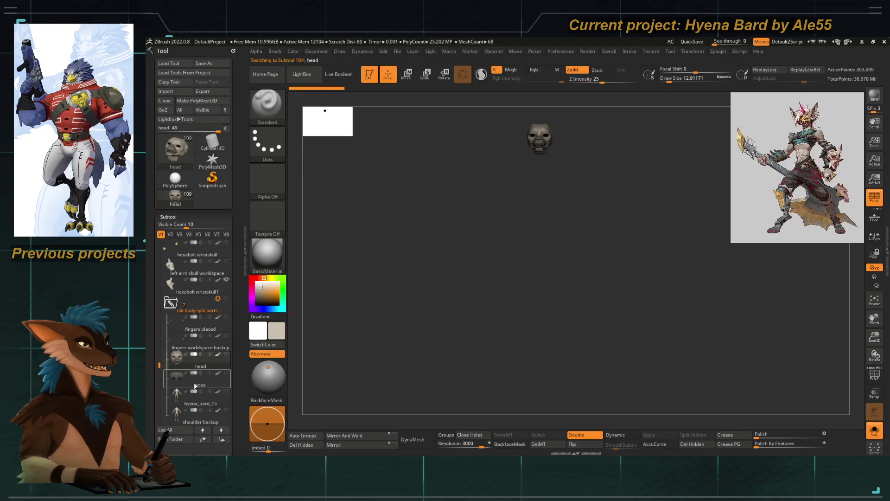
click(179, 402)
key(Down)
key(Down)
key(Down)
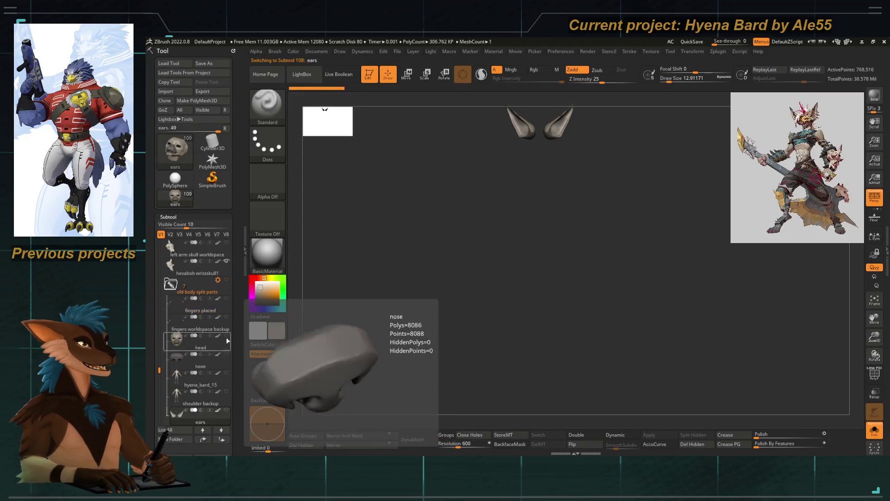
key(Up)
key(Up)
key(Up)
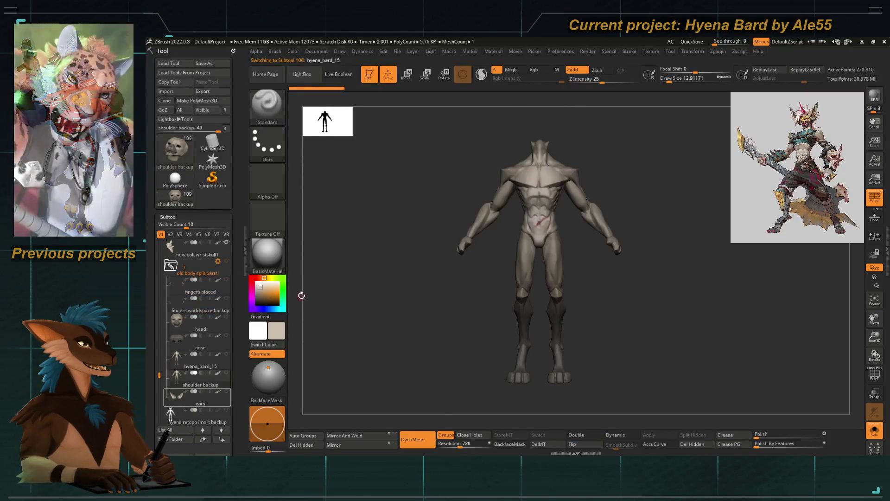
click(170, 265)
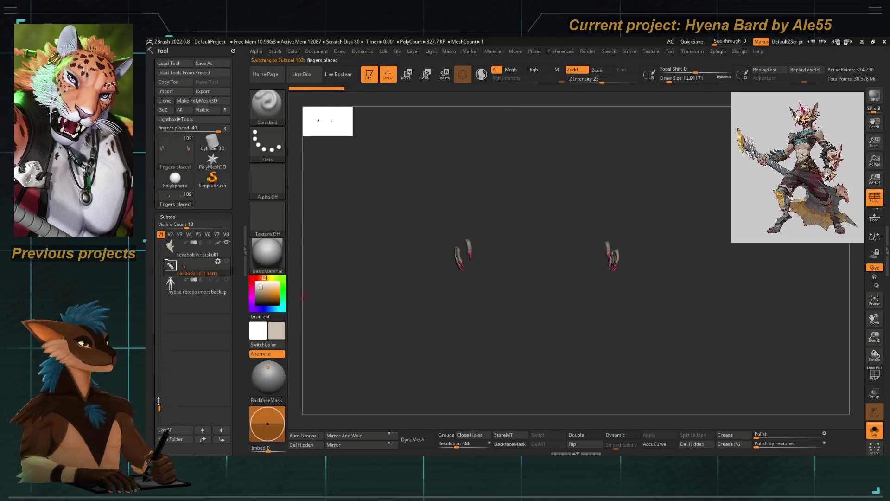
drag(159, 401, 159, 242)
click(194, 249)
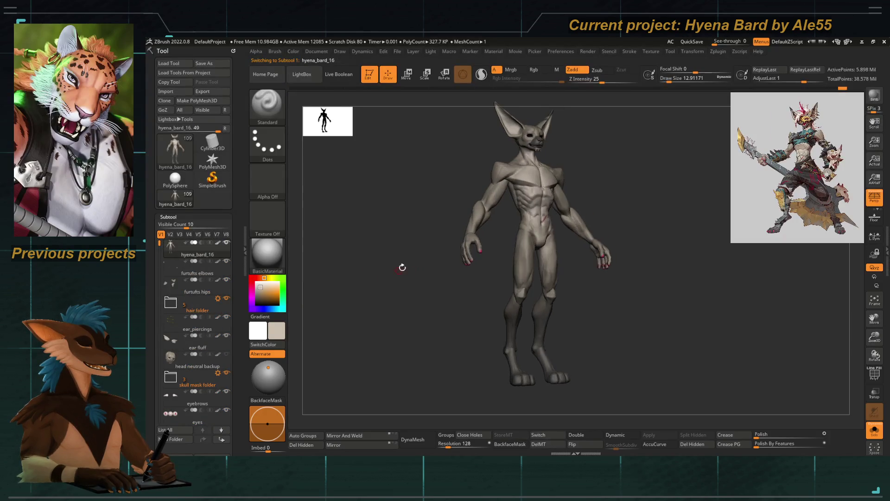
Reshape the left hand's fingers at a lower subdivision level, then turn Solo off to show the outfit.
mouse_move(447, 238)
right_down()
mouse_move(453, 290)
mouse_move(413, 255)
mouse_move(484, 259)
right_up()
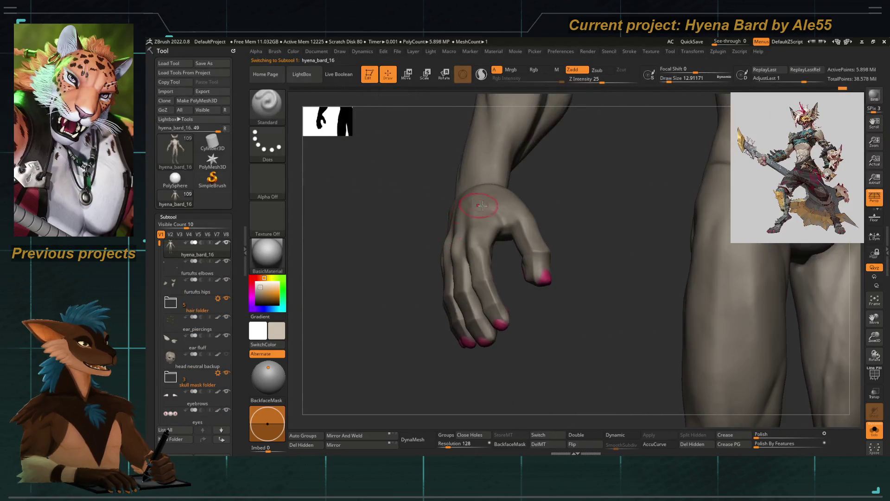
mouse_move(474, 226)
right_down()
mouse_move(391, 249)
mouse_move(417, 260)
mouse_move(466, 308)
mouse_move(452, 253)
mouse_move(610, 248)
mouse_move(422, 257)
right_up()
mouse_move(364, 252)
right_down()
mouse_move(388, 258)
mouse_move(369, 265)
mouse_move(441, 255)
right_up()
key(shift+d)
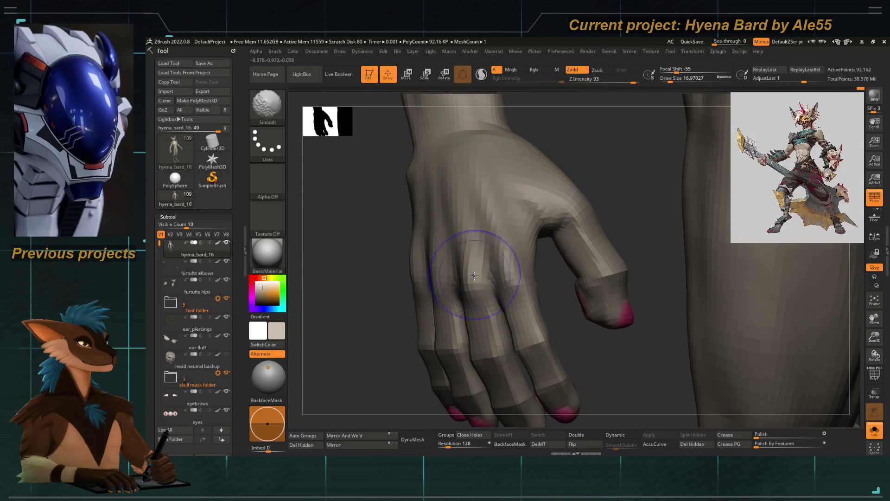
mouse_move(414, 248)
right_down()
mouse_move(392, 235)
mouse_move(415, 216)
mouse_move(417, 224)
mouse_move(385, 213)
mouse_move(409, 226)
right_up()
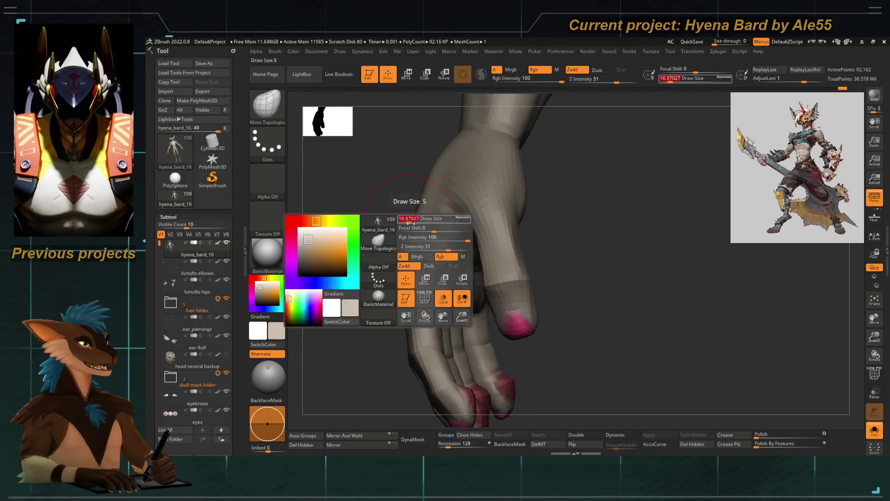
drag(410, 226, 406, 232)
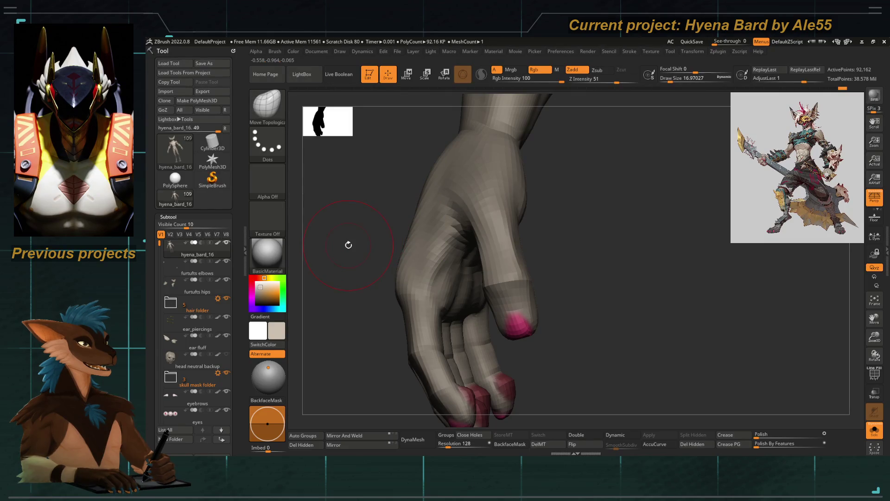
mouse_move(348, 244)
right_down()
mouse_move(352, 258)
mouse_move(393, 218)
right_up()
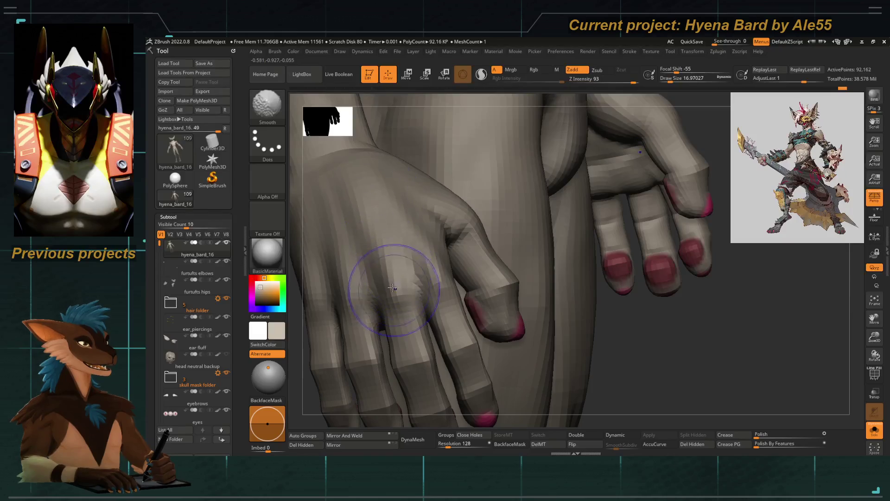
mouse_move(394, 275)
right_down()
mouse_move(388, 209)
mouse_move(408, 252)
right_up()
mouse_move(312, 284)
right_down()
mouse_move(387, 209)
mouse_move(354, 258)
mouse_move(338, 223)
mouse_move(680, 377)
right_up()
click(874, 430)
right_drag(418, 352, 434, 299)
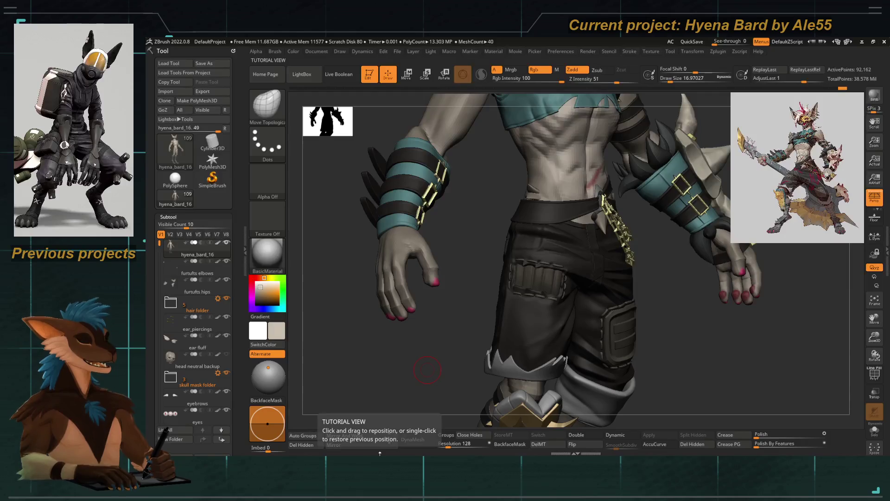
Adjust the fingers of the hand on the hip so they drape over the thigh.
mouse_move(385, 313)
right_down()
mouse_move(354, 337)
mouse_move(394, 325)
mouse_move(383, 305)
mouse_move(391, 304)
right_up()
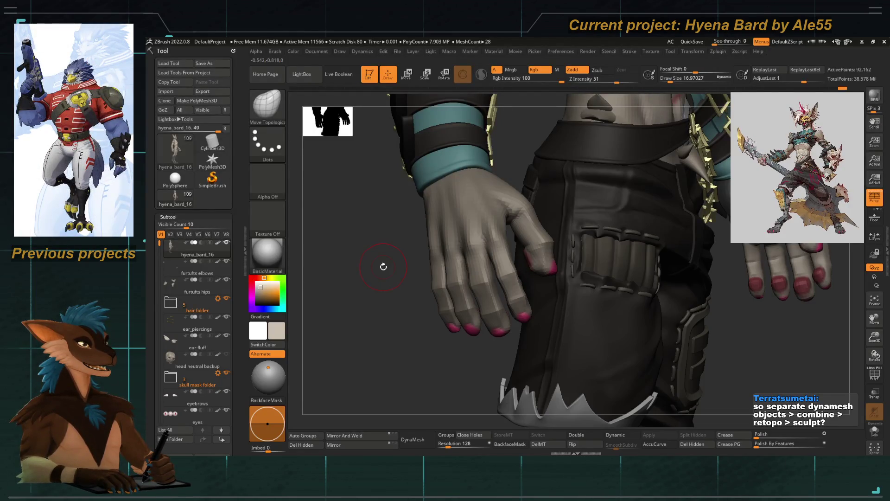
mouse_move(365, 293)
mouse_down()
mouse_move(354, 307)
mouse_move(392, 289)
mouse_up()
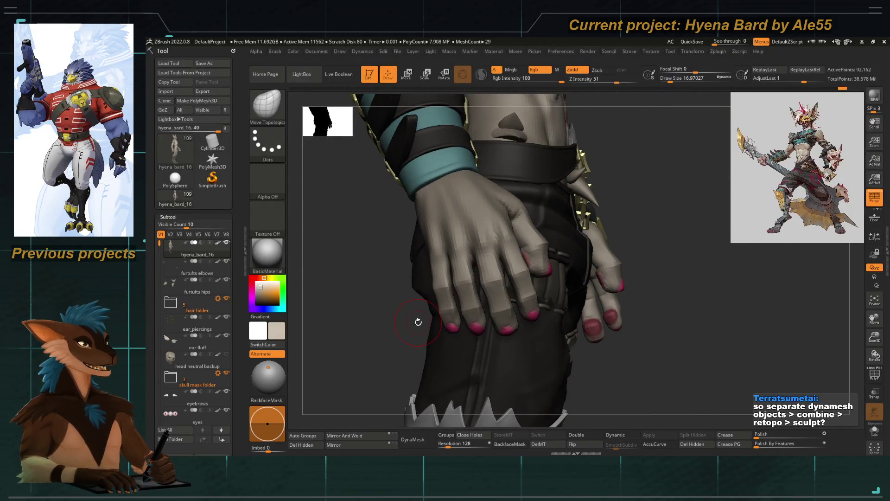
key(f)
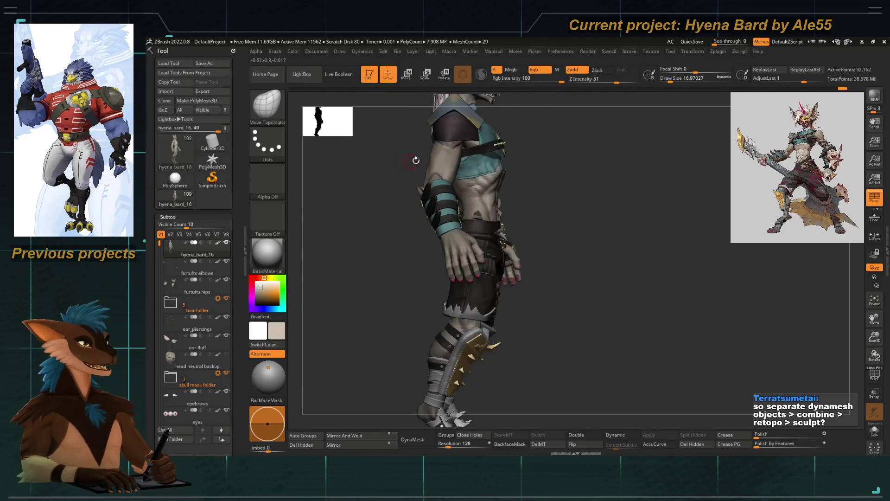
drag(483, 139, 474, 126)
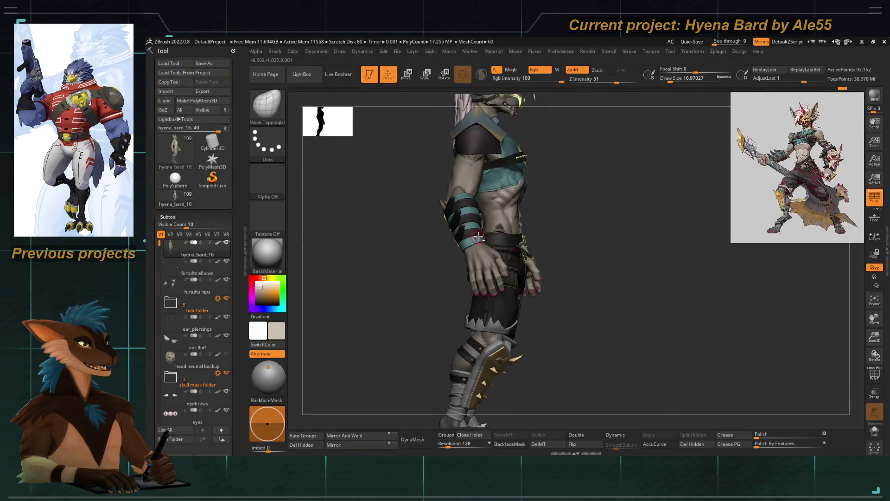
alt+drag(478, 238, 357, 284)
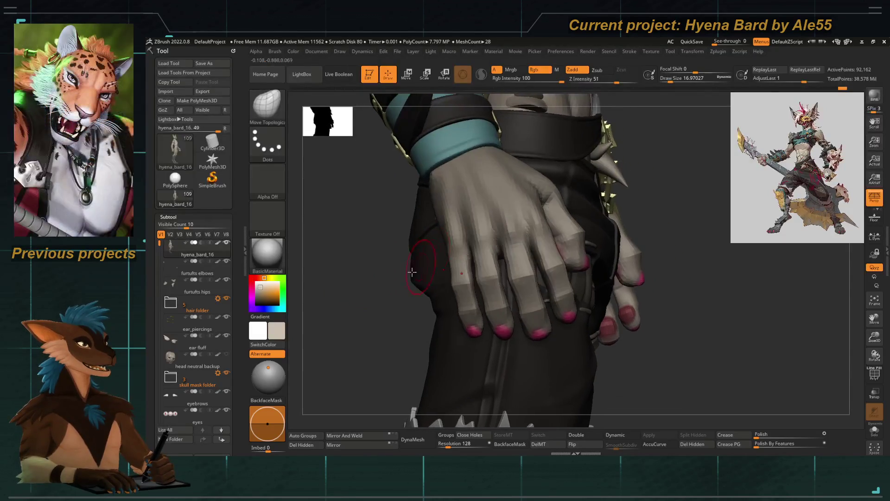
drag(413, 272, 417, 278)
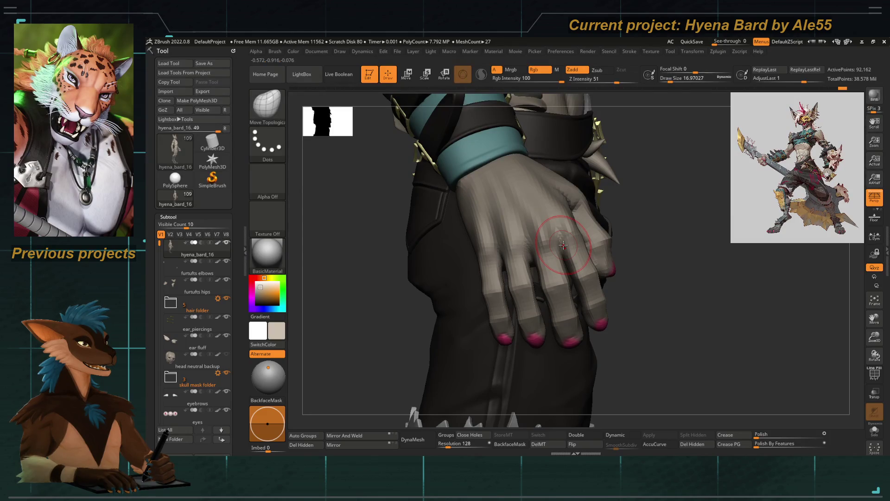
drag(440, 284, 453, 270)
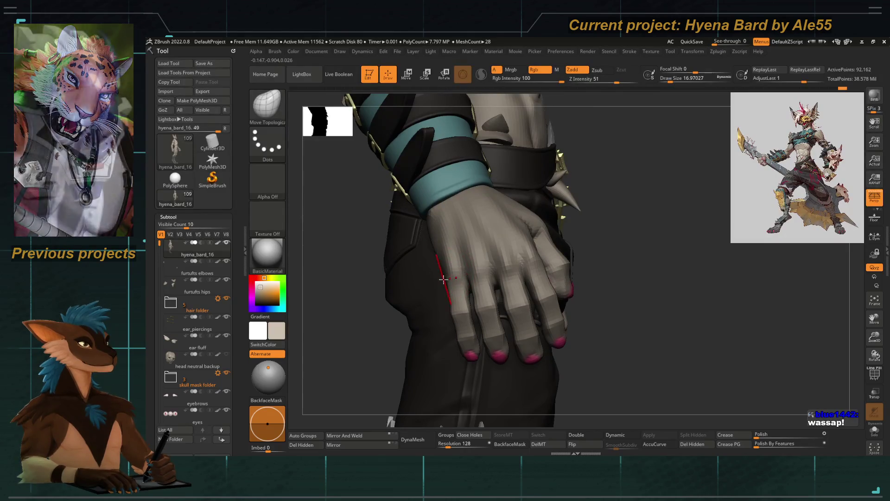
mouse_move(340, 285)
mouse_down()
mouse_move(433, 278)
mouse_move(372, 322)
mouse_up()
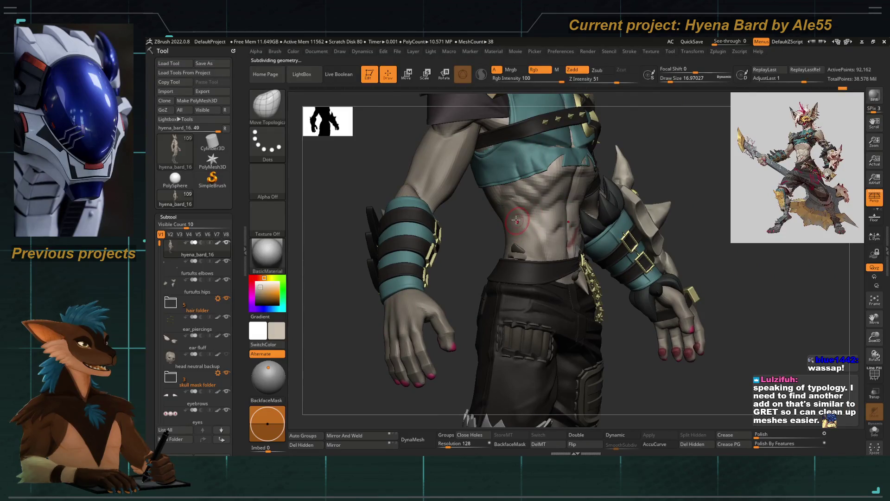
Orbit and zoom from the full upper body in toward the right hand.
mouse_move(505, 223)
mouse_down()
mouse_move(484, 194)
mouse_move(498, 218)
mouse_up()
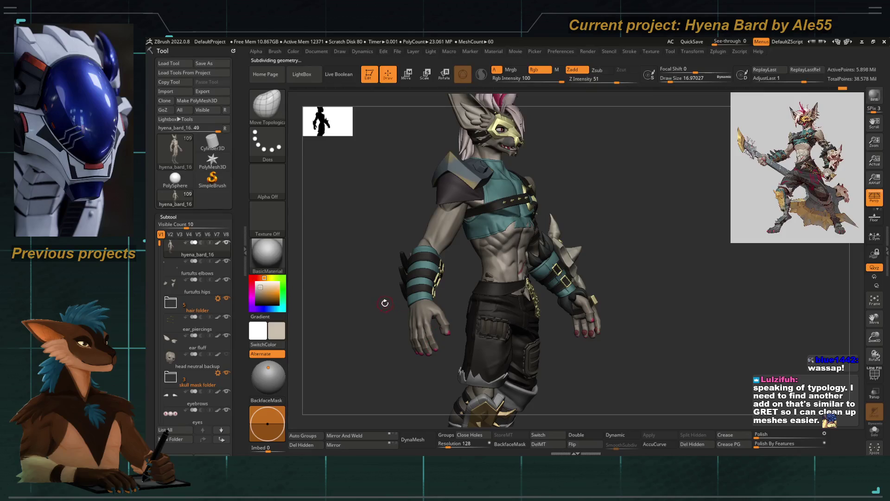
drag(385, 302, 380, 302)
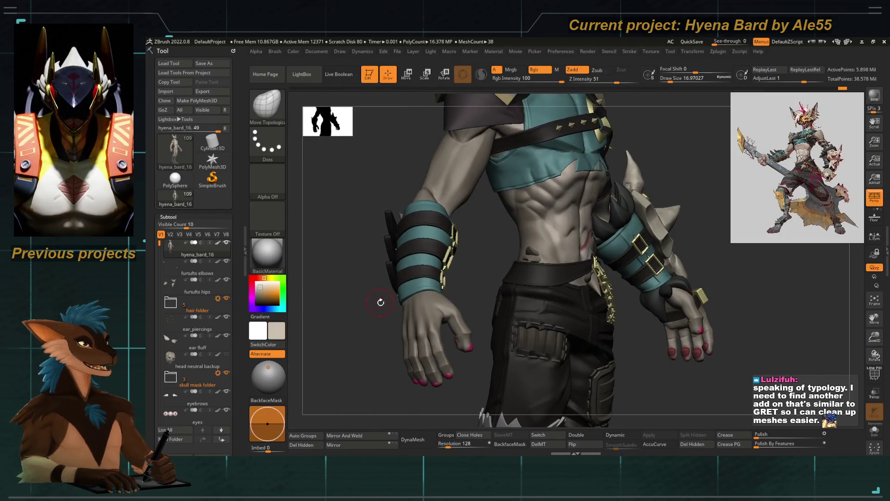
right_drag(427, 247, 458, 200)
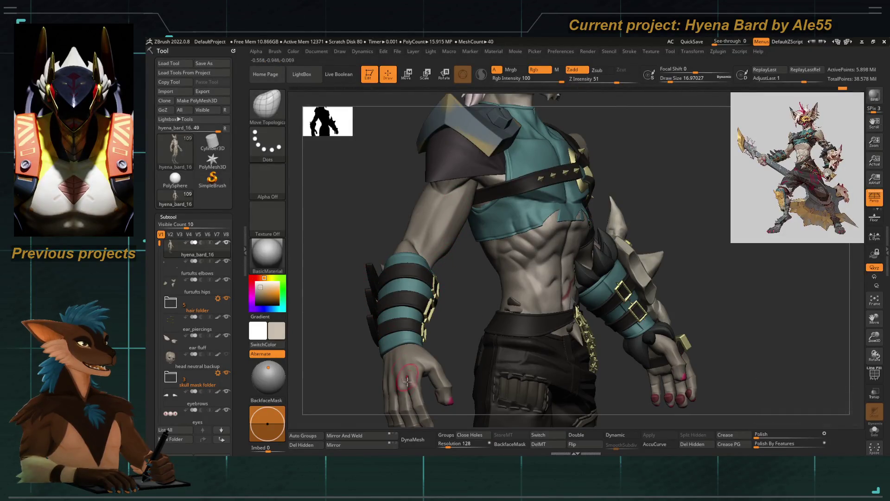
right_drag(412, 301, 461, 237)
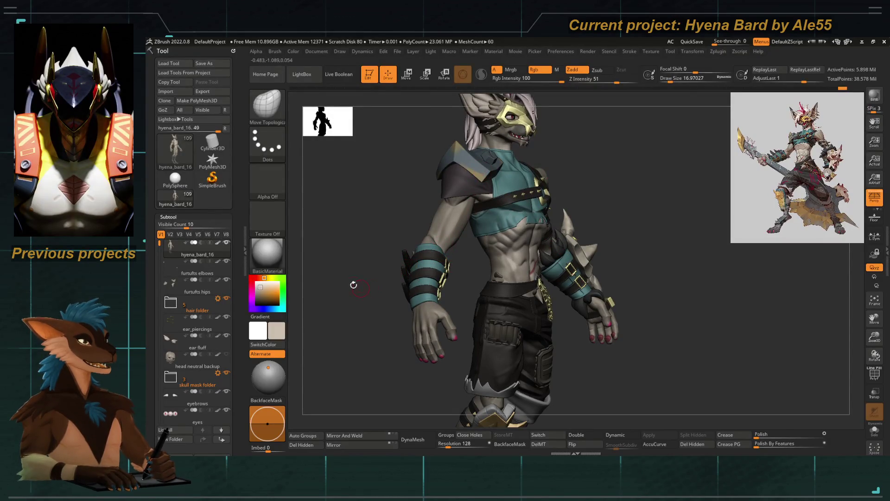
right_drag(347, 249, 352, 246)
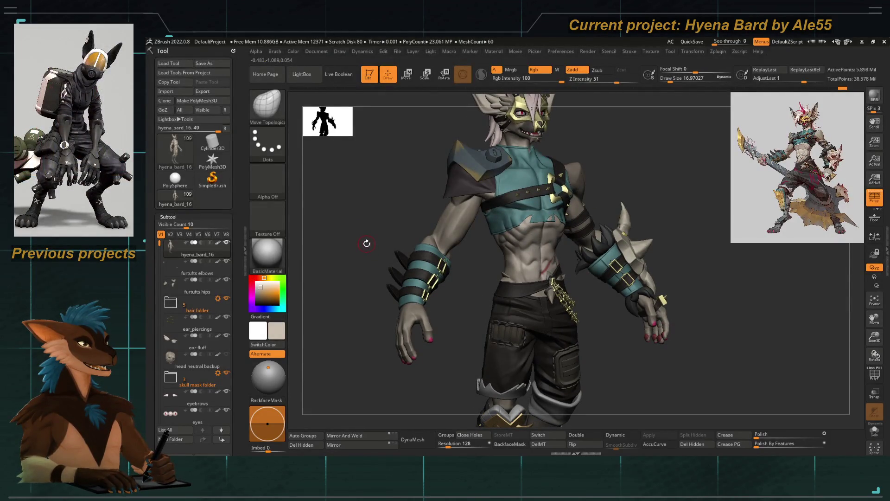
alt+right_drag(435, 228, 354, 213)
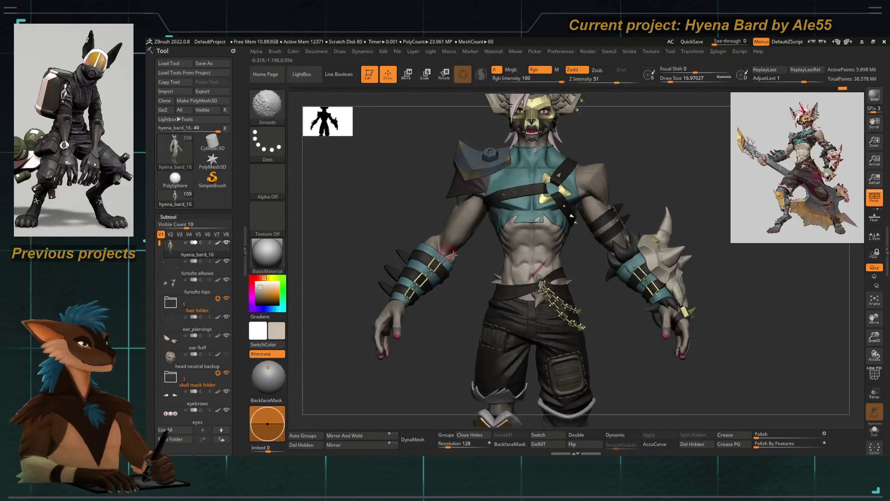
mouse_move(558, 260)
ctrl+right_down()
mouse_move(558, 234)
mouse_move(386, 255)
ctrl+right_up()
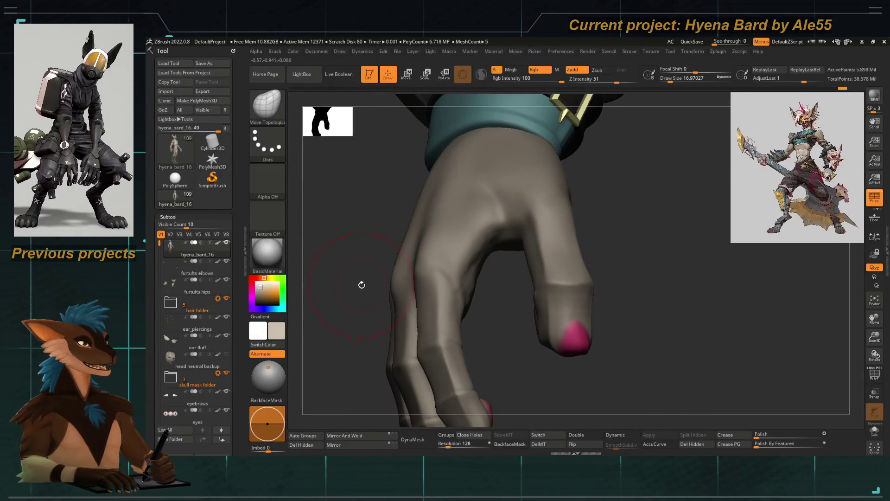
Build up the knuckles on the back of the hand with an enlarged ClayTubes brush.
mouse_move(362, 285)
right_down()
mouse_move(454, 291)
mouse_move(471, 255)
mouse_move(467, 229)
right_up()
key(b)
key(c)
key(t)
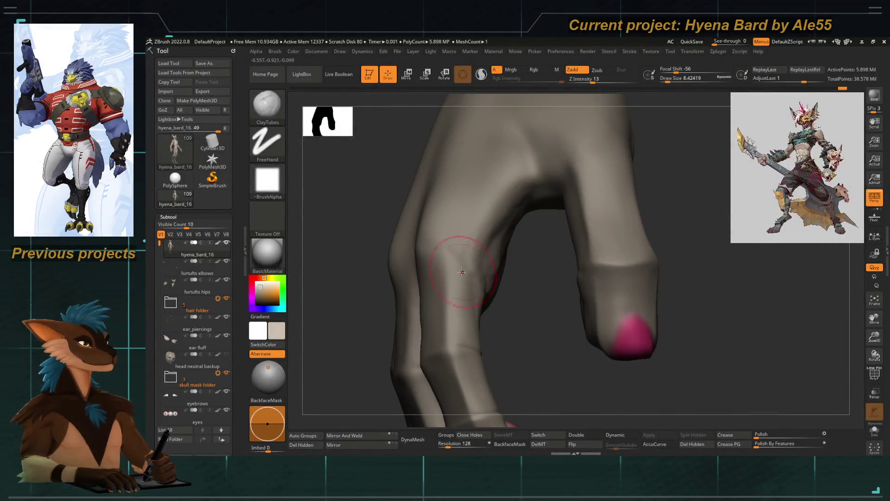
key(bracketright)
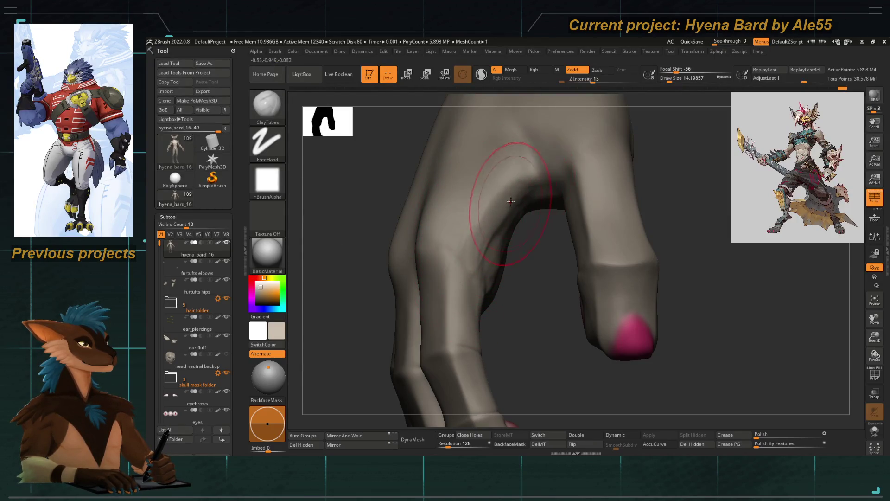
Smooth the knuckles and finger forms with a smaller brush, checking the whole fist.
key(shift)
mouse_move(491, 226)
right_down()
mouse_move(365, 163)
mouse_move(482, 185)
right_up()
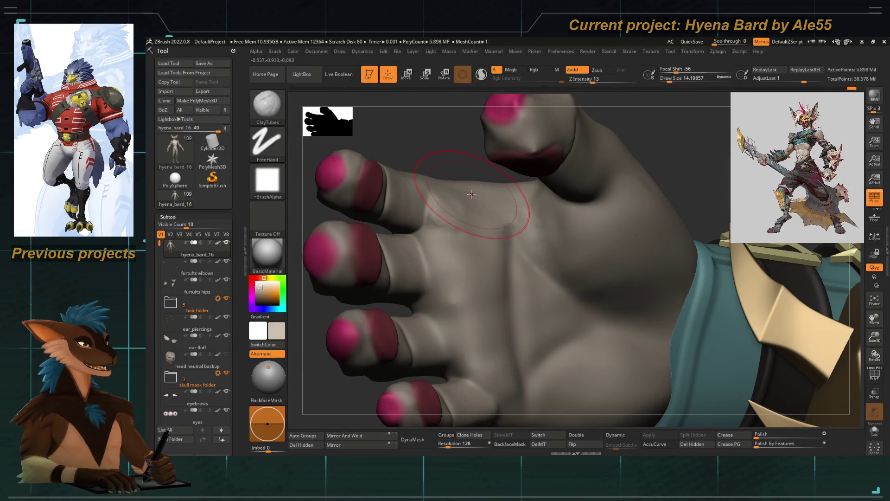
key([)
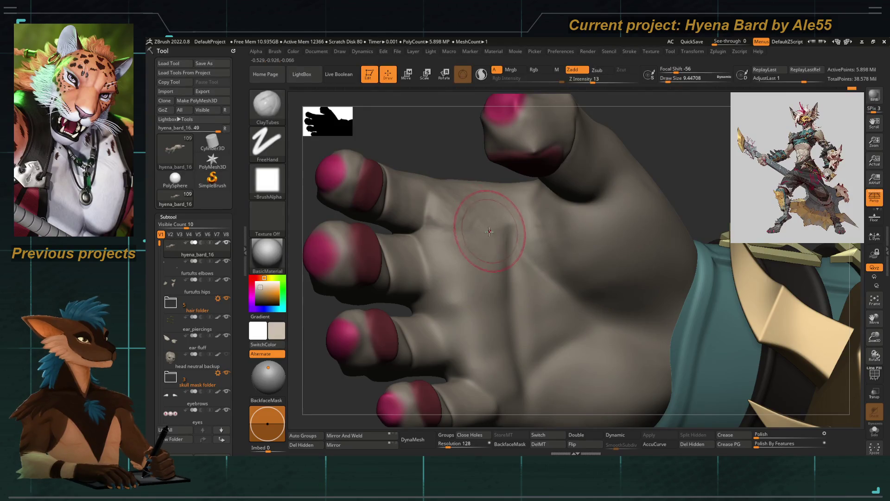
right_drag(478, 192, 459, 210)
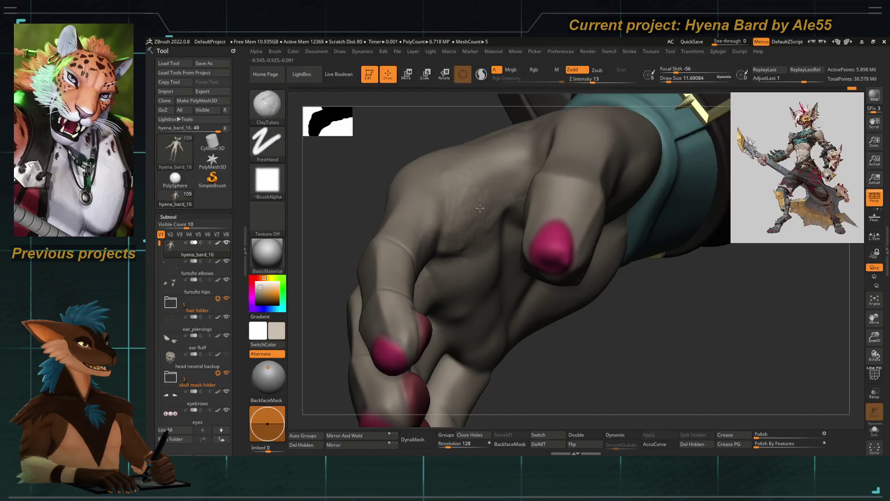
right_drag(471, 171, 388, 167)
key(shift)
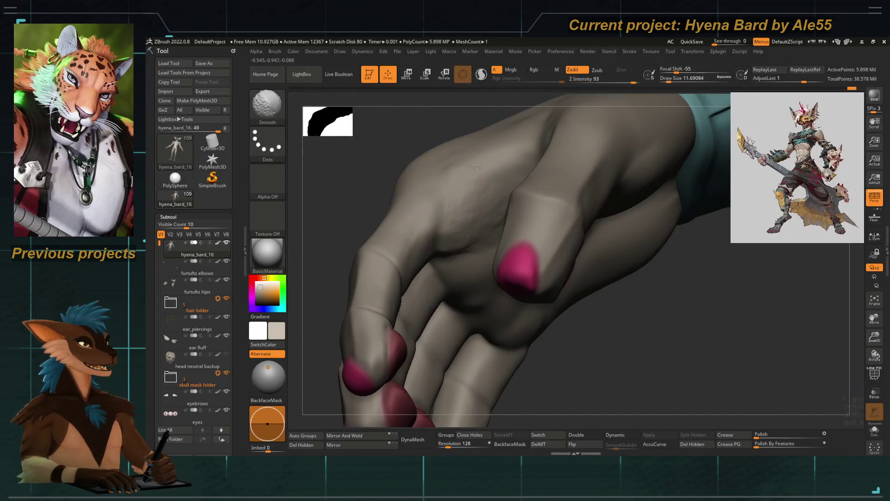
right_drag(468, 236, 397, 254)
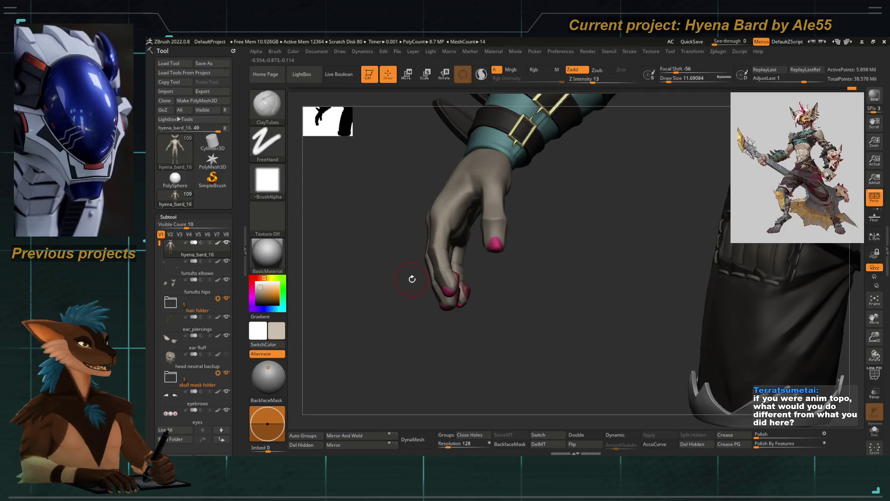
Orbit out from the forearm until the whole upper body and both hands show.
mouse_move(411, 278)
mouse_down()
mouse_move(378, 266)
mouse_move(387, 270)
mouse_up()
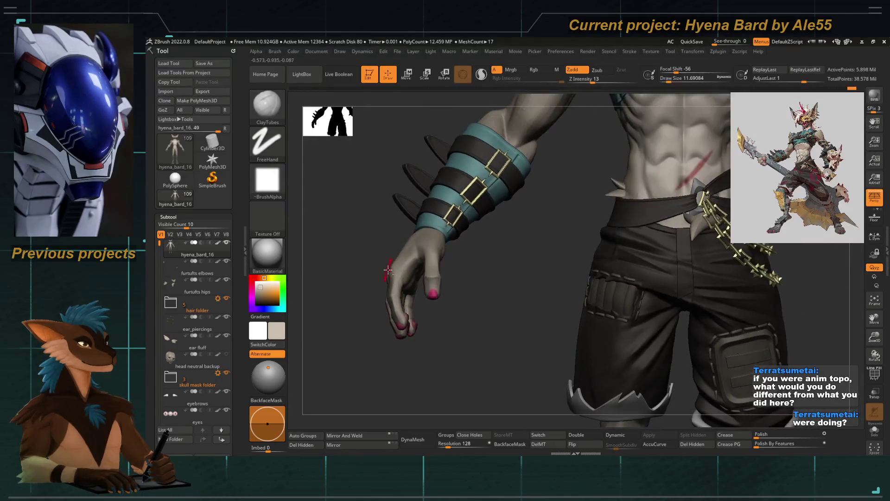
drag(413, 362, 421, 368)
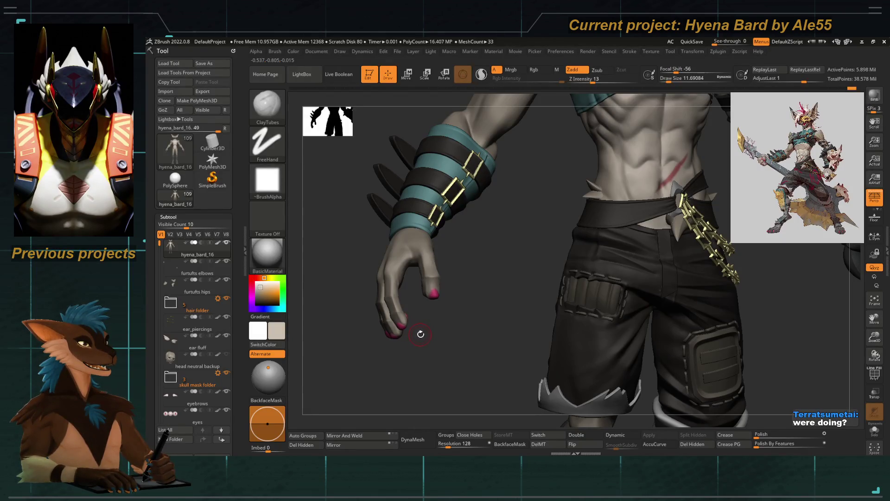
alt+drag(408, 355, 417, 338)
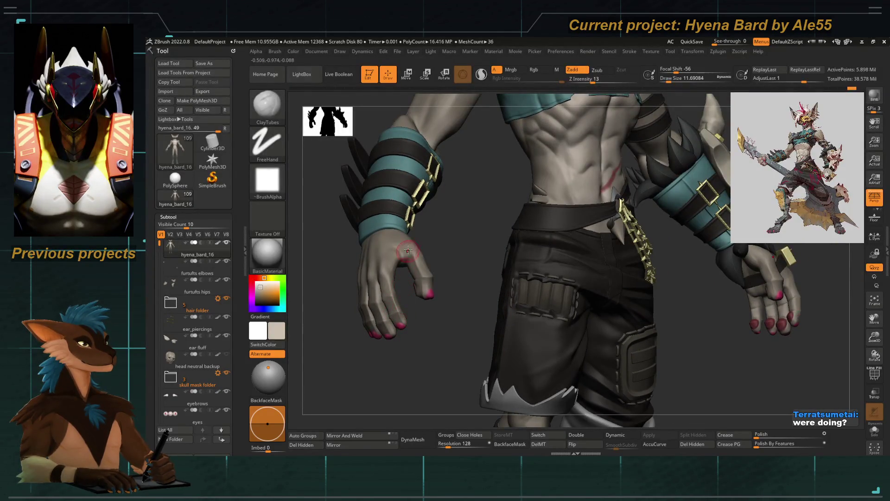
mouse_move(403, 262)
alt+mouse_down()
mouse_move(389, 285)
mouse_move(373, 267)
mouse_move(373, 318)
alt+mouse_up()
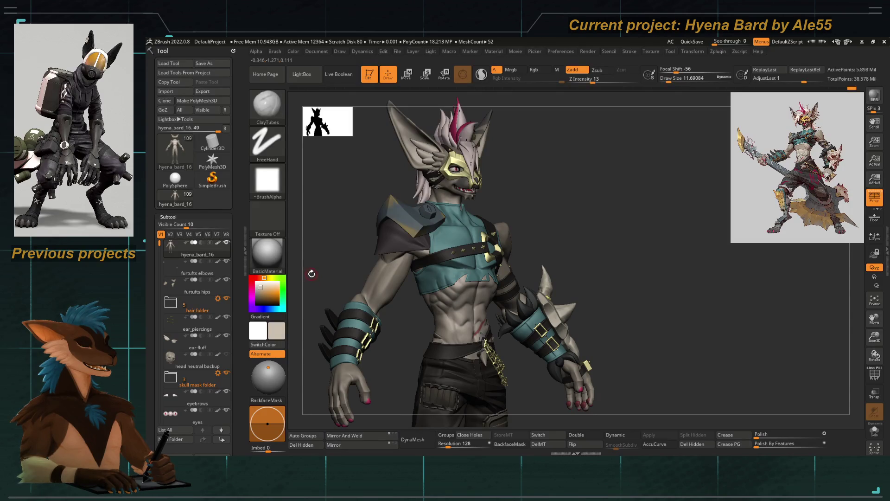
Solo the body, hide its polypaint, and show PolyFrame at a lower subdivision level.
drag(311, 274, 841, 411)
click(873, 428)
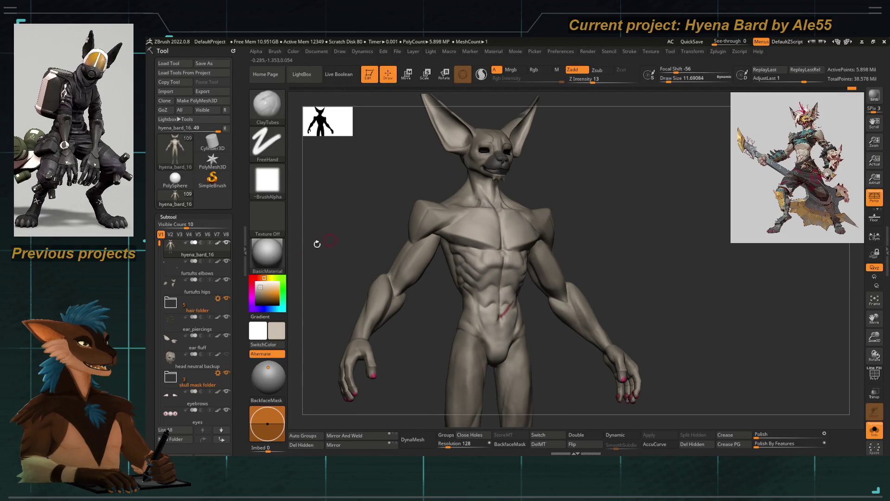
click(218, 243)
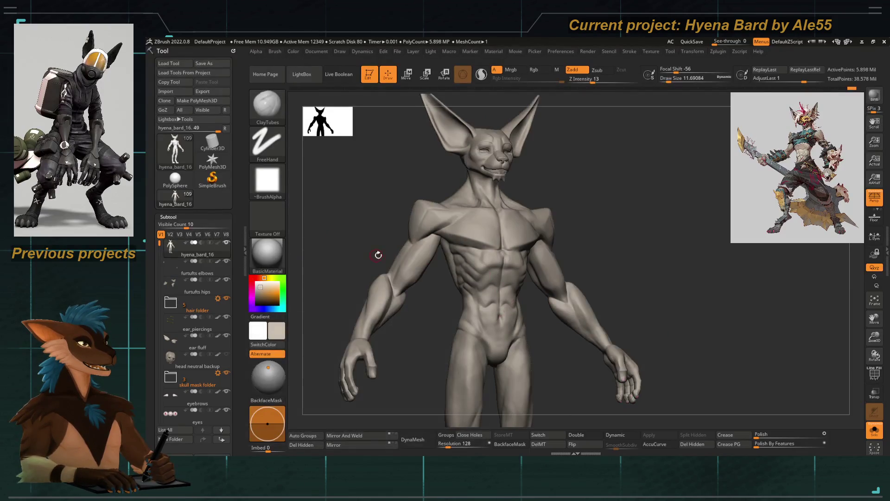
key(shift+d)
key(shift+d)
key(shift+d)
key(shift+f)
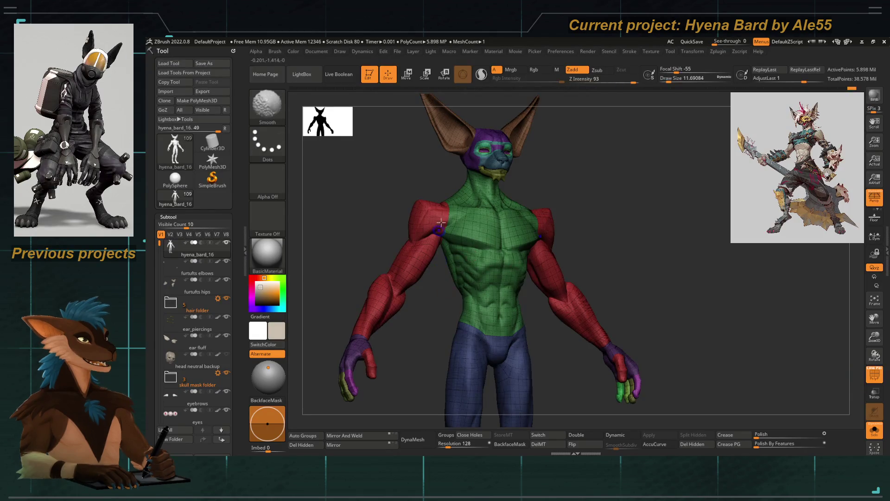
scroll(481, 154, up, 5)
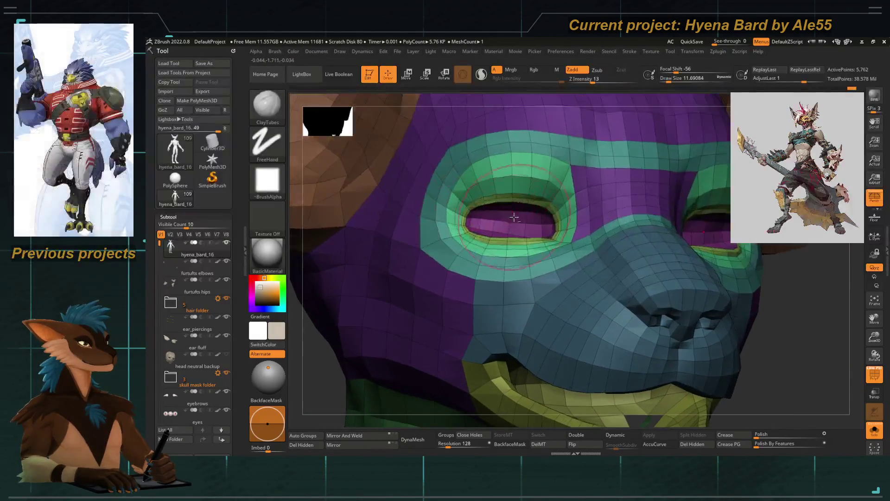
Sculpt the upper eyelid edge with ClayTubes from a front view of the head.
shift+right_drag(517, 203, 330, 320)
scroll(504, 209, up, 3)
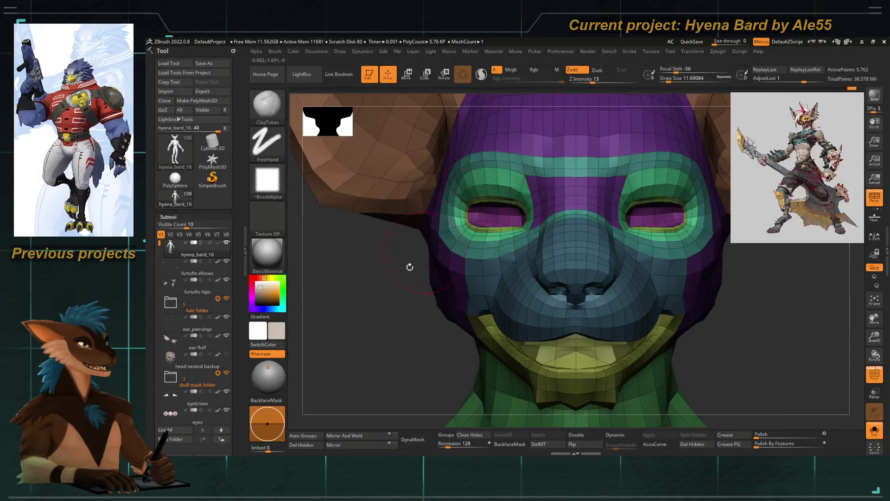
scroll(444, 236, up, 4)
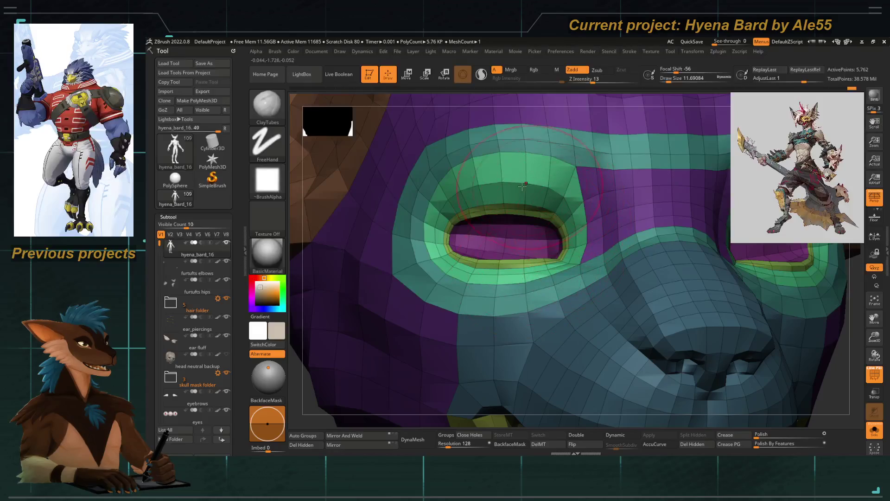
right_drag(482, 177, 536, 215)
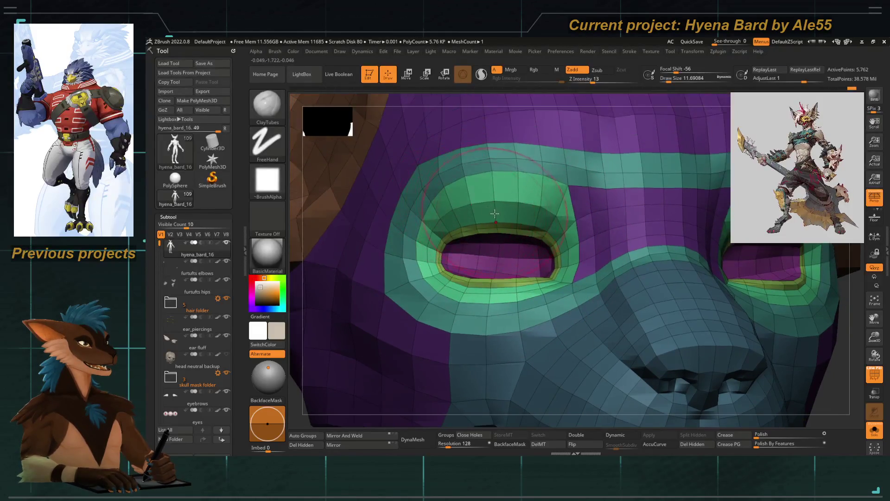
mouse_move(536, 214)
mouse_down()
mouse_move(519, 197)
mouse_move(492, 193)
mouse_move(495, 238)
mouse_up()
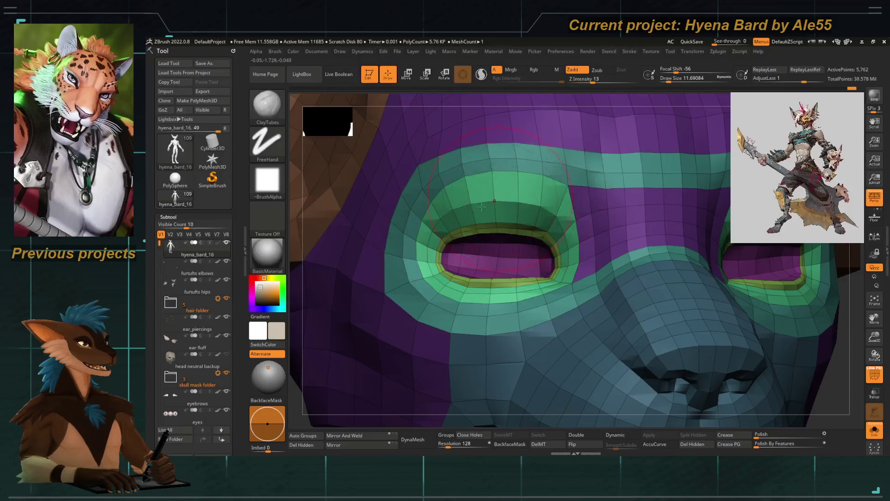
Orbit around the head and purple head cap to check the eyelid shape.
mouse_move(482, 207)
right_down()
mouse_move(351, 343)
mouse_move(489, 354)
mouse_move(469, 306)
mouse_move(483, 252)
right_up()
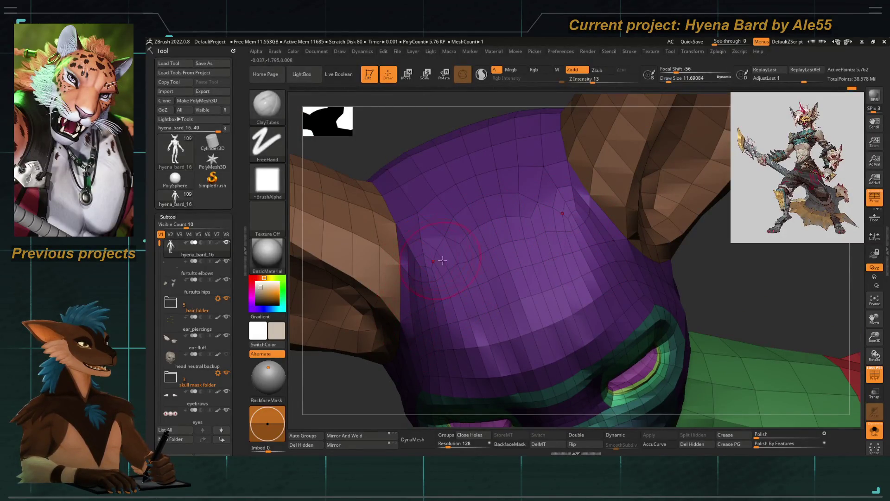
right_drag(463, 286, 485, 263)
right_drag(389, 373, 476, 264)
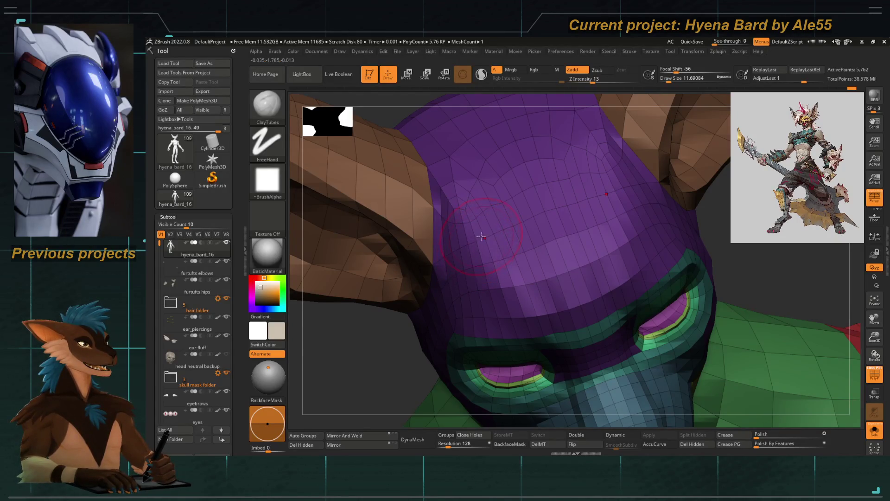
mouse_move(480, 212)
right_down()
mouse_move(482, 268)
mouse_move(510, 260)
mouse_move(495, 263)
right_up()
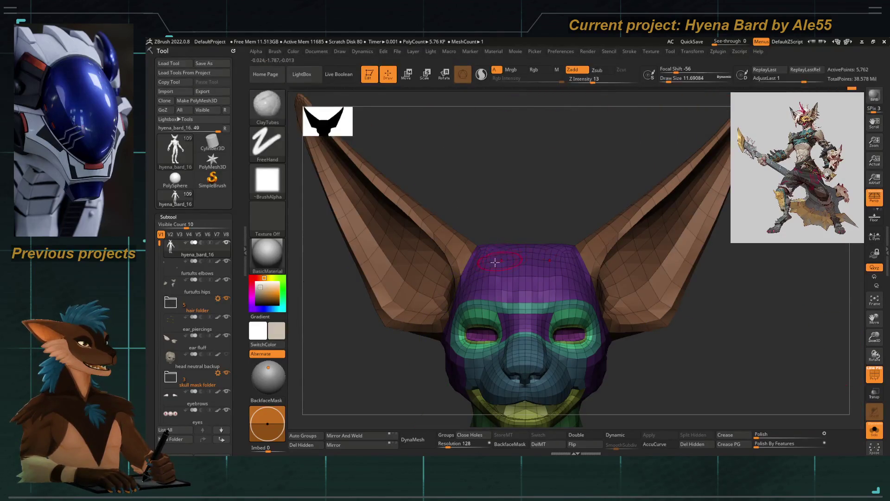
right_drag(495, 209, 498, 221)
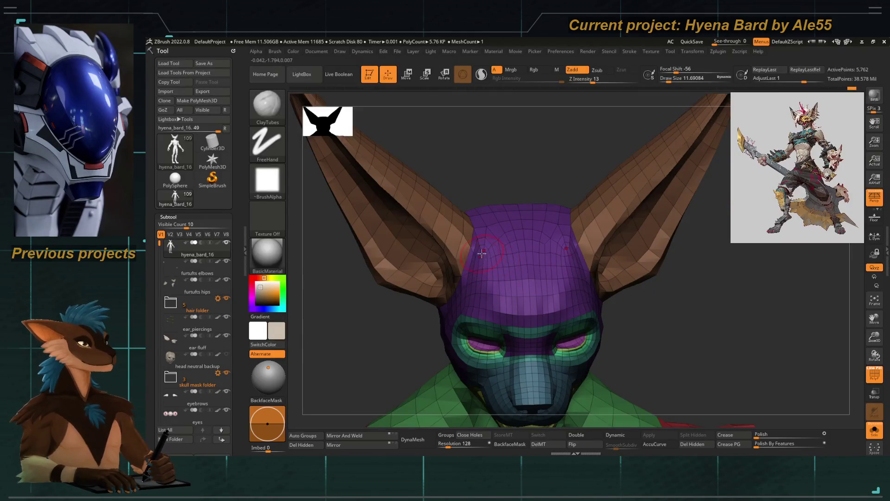
mouse_move(483, 185)
right_down()
mouse_move(530, 213)
mouse_move(536, 234)
right_up()
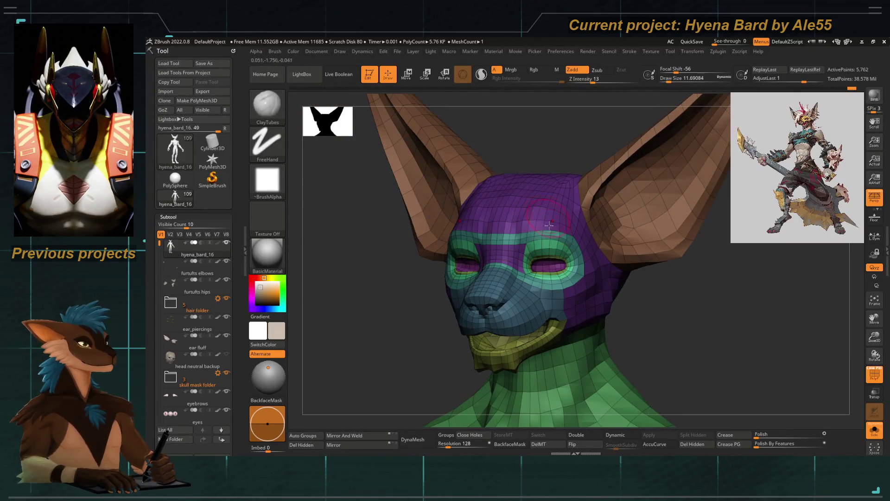
mouse_move(538, 190)
right_down()
mouse_move(514, 146)
mouse_move(493, 241)
right_up()
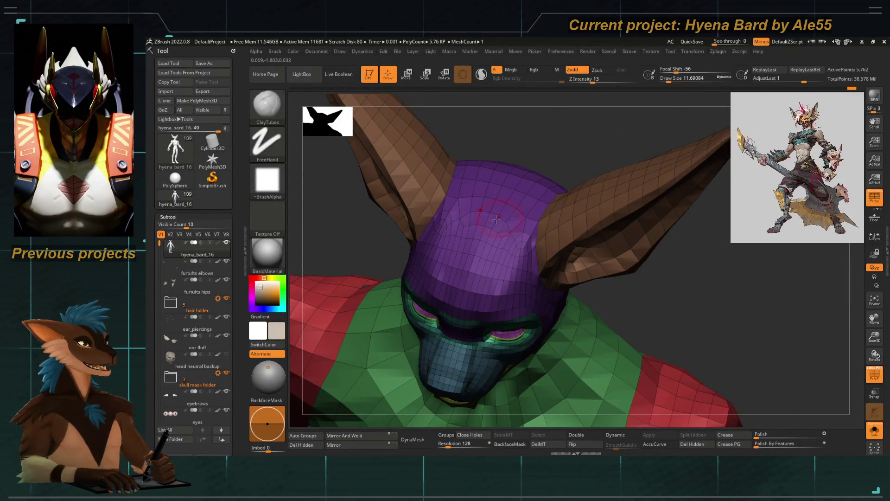
mouse_move(486, 212)
right_down()
mouse_move(400, 204)
mouse_move(442, 218)
mouse_move(458, 346)
mouse_move(478, 271)
mouse_move(424, 305)
right_up()
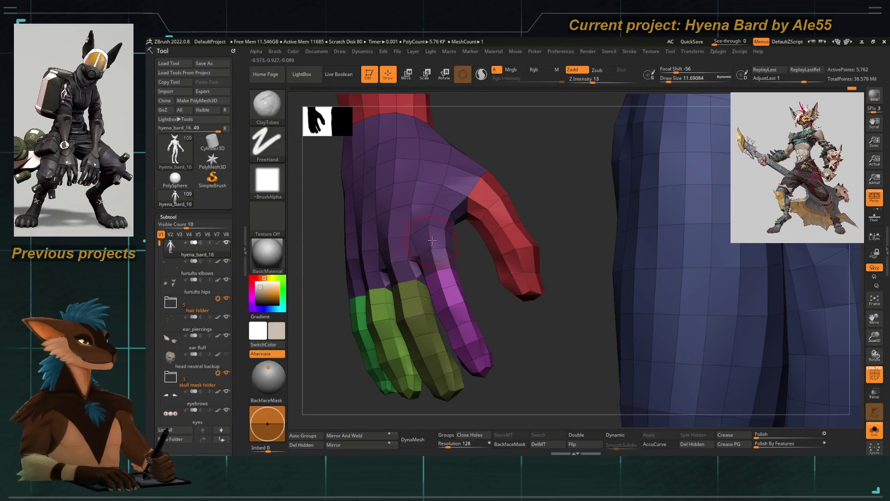
Orbit out from the hand mesh to a straight front view of the body.
mouse_move(455, 211)
mouse_down()
mouse_move(471, 284)
mouse_move(441, 200)
mouse_move(452, 206)
mouse_move(490, 309)
mouse_up()
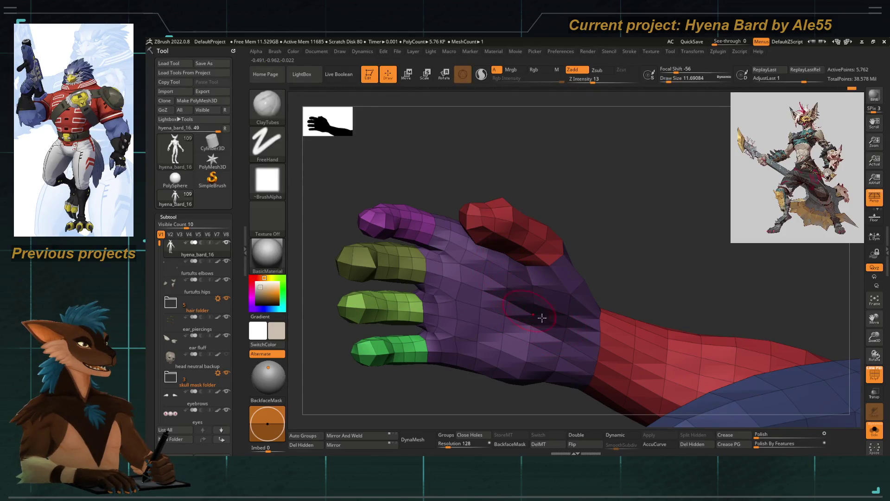
mouse_move(496, 263)
mouse_down()
mouse_move(492, 320)
mouse_move(445, 264)
mouse_move(453, 232)
mouse_move(572, 320)
mouse_move(473, 296)
mouse_move(461, 312)
mouse_move(514, 230)
mouse_move(463, 349)
mouse_move(483, 312)
mouse_up()
shift+drag(403, 280, 695, 371)
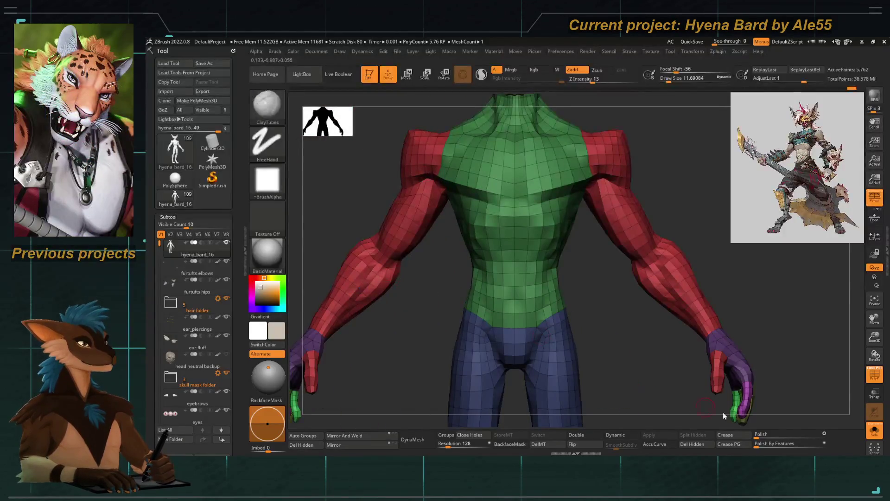
Turn off Solo and PolyFrame, then frame the whole clothed hyena bard.
click(874, 429)
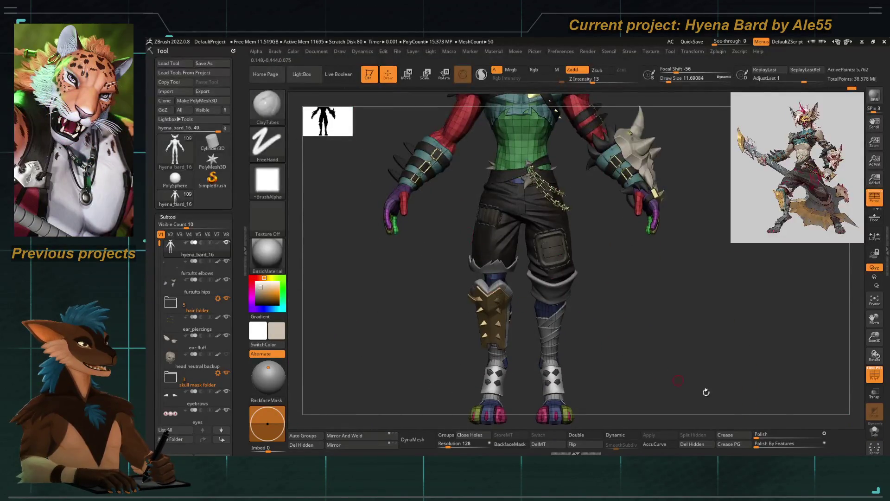
click(869, 376)
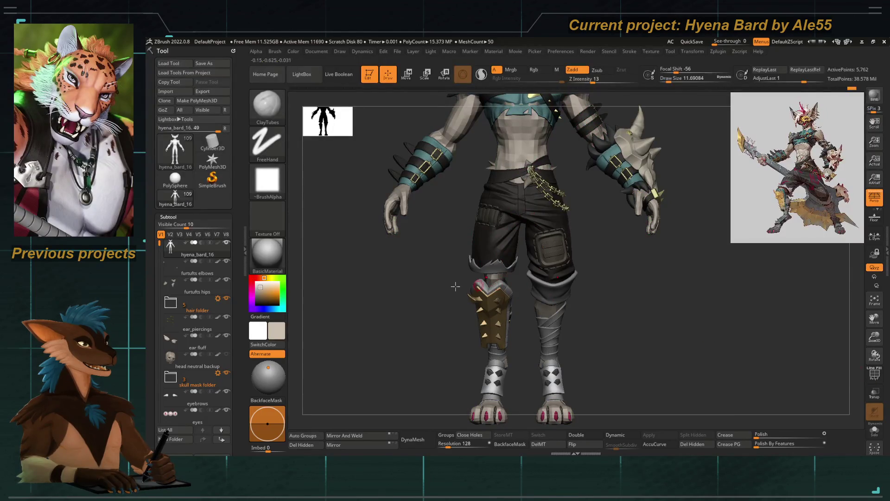
drag(455, 286, 492, 302)
mouse_move(435, 296)
mouse_down()
mouse_move(421, 332)
mouse_move(428, 322)
mouse_up()
key(f)
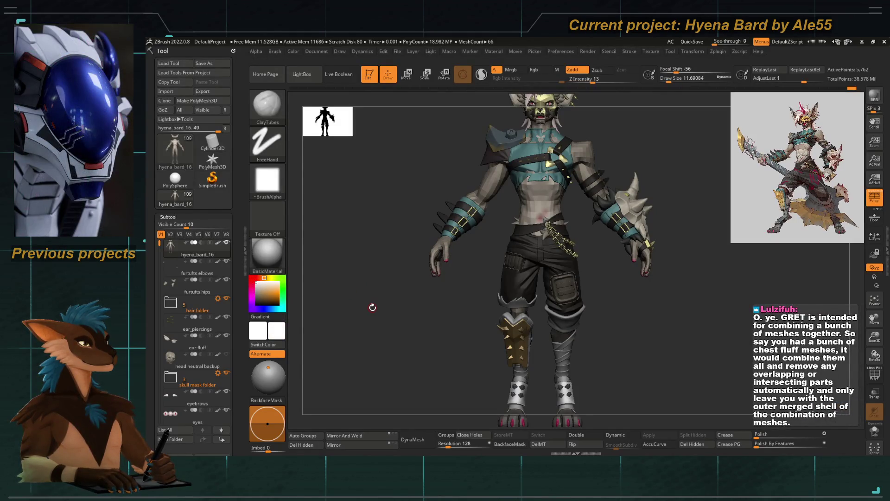
mouse_move(372, 307)
mouse_down()
mouse_move(426, 334)
mouse_move(414, 324)
mouse_up()
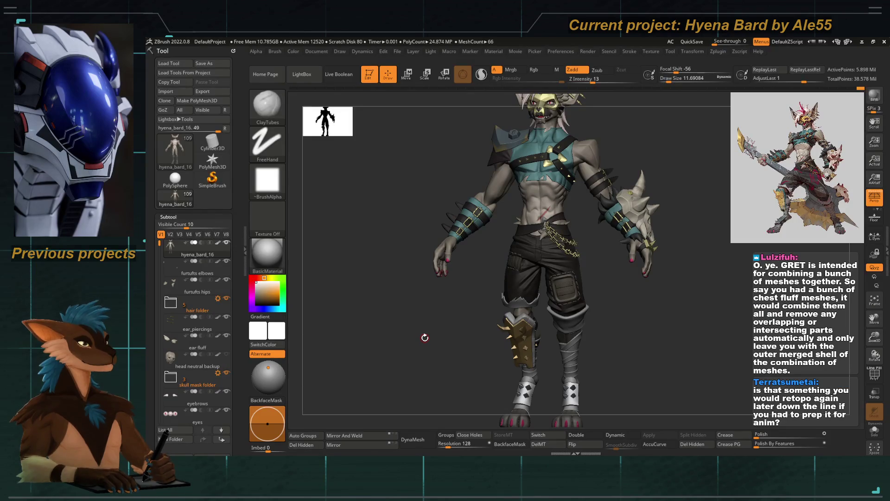
mouse_move(373, 347)
mouse_down()
mouse_move(363, 332)
mouse_move(379, 315)
mouse_up()
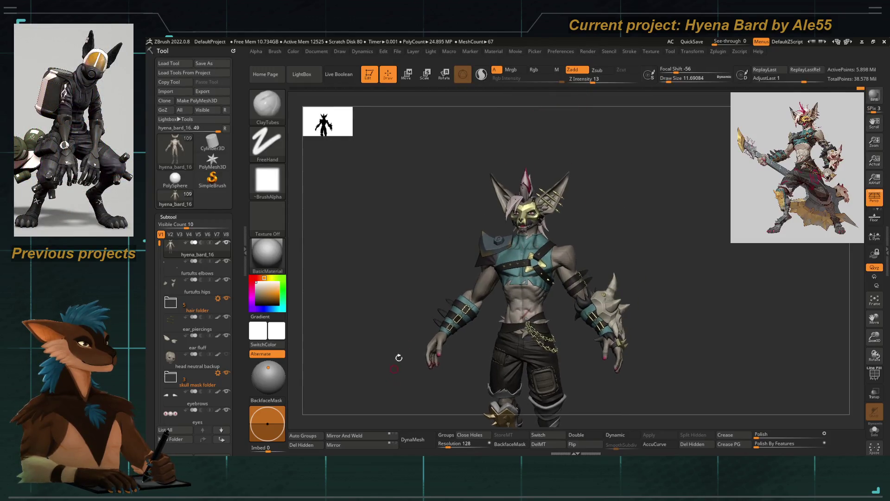
Select the furtufts elbows subtool and isolate it with Solo.
drag(397, 357, 442, 286)
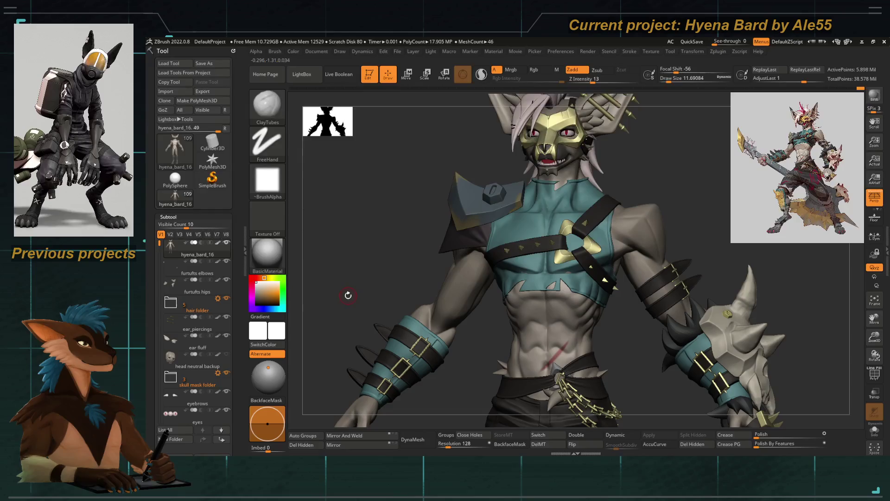
drag(348, 296, 351, 290)
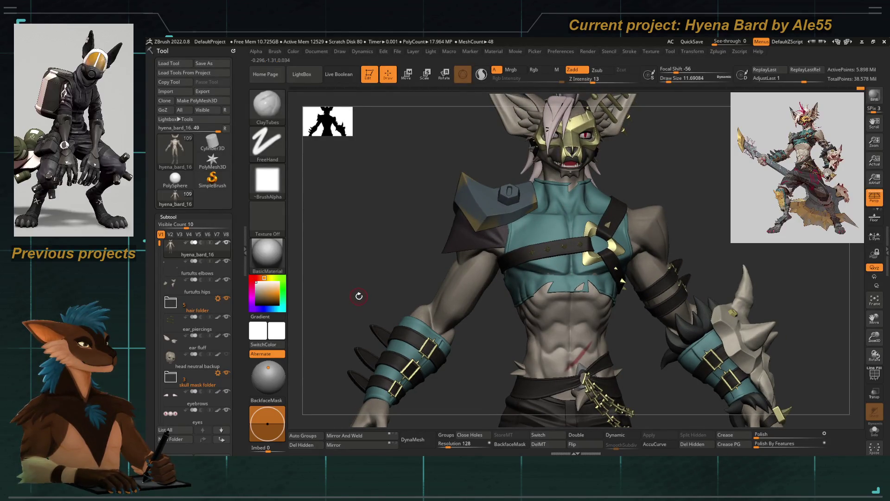
drag(356, 294, 459, 272)
alt+click(486, 309)
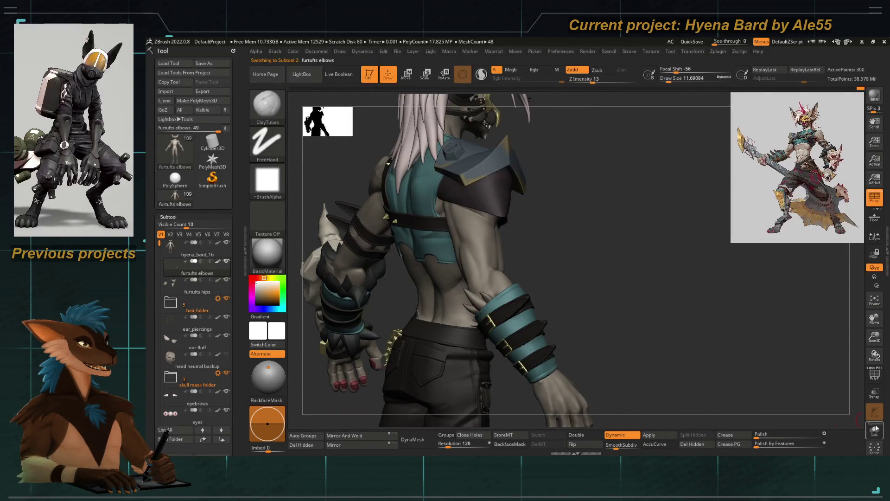
key(shift+ctrl+alt+s)
mouse_move(486, 310)
mouse_down()
mouse_move(542, 285)
mouse_move(562, 323)
mouse_move(551, 315)
mouse_move(618, 149)
mouse_move(598, 249)
mouse_move(447, 309)
mouse_move(541, 279)
mouse_up()
mouse_move(462, 263)
mouse_down()
mouse_move(590, 196)
mouse_move(502, 318)
mouse_up()
Hide and reveal spike pieces, inspect their polygroups, then show all subtools again.
key(ctrl+shift)
mouse_move(480, 391)
mouse_down()
mouse_move(506, 391)
mouse_move(571, 245)
mouse_up()
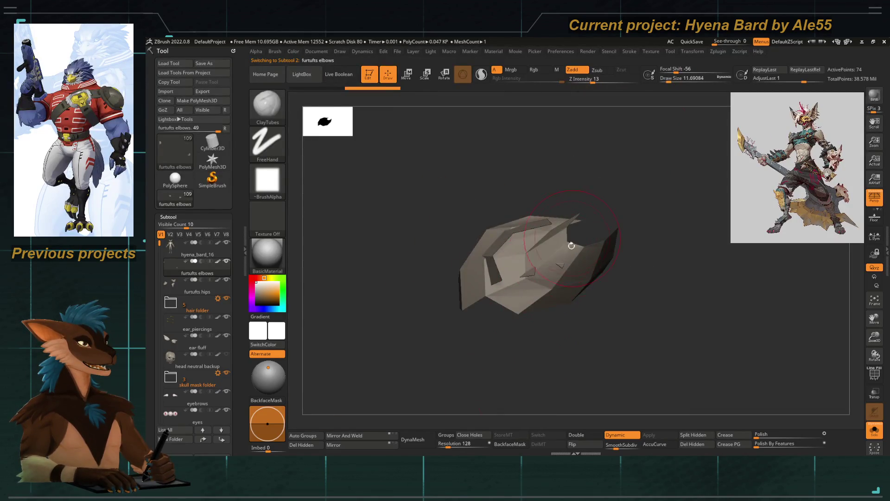
ctrl+shift+click(467, 288)
mouse_move(467, 288)
mouse_down()
mouse_move(580, 360)
mouse_move(536, 277)
mouse_up()
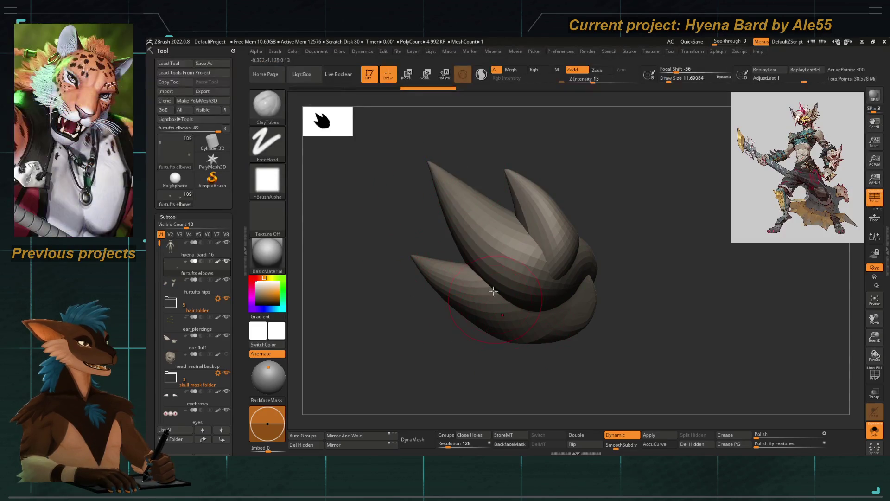
drag(445, 376, 527, 278)
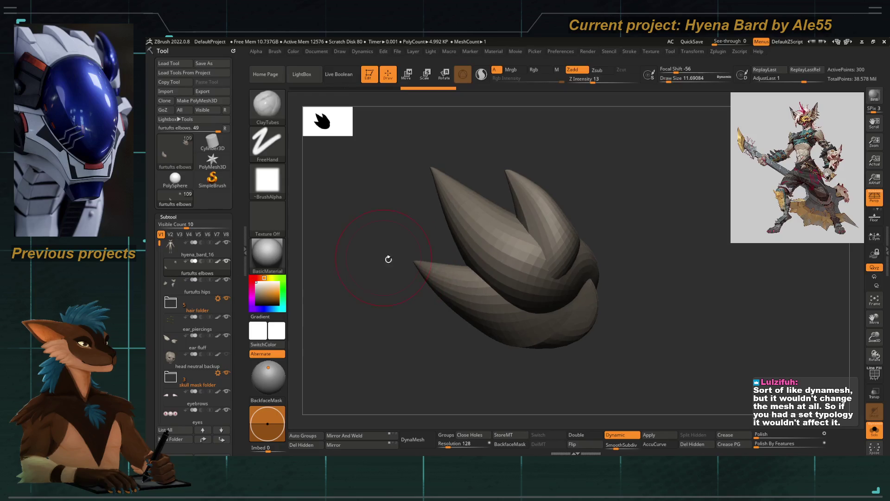
key(shift+f)
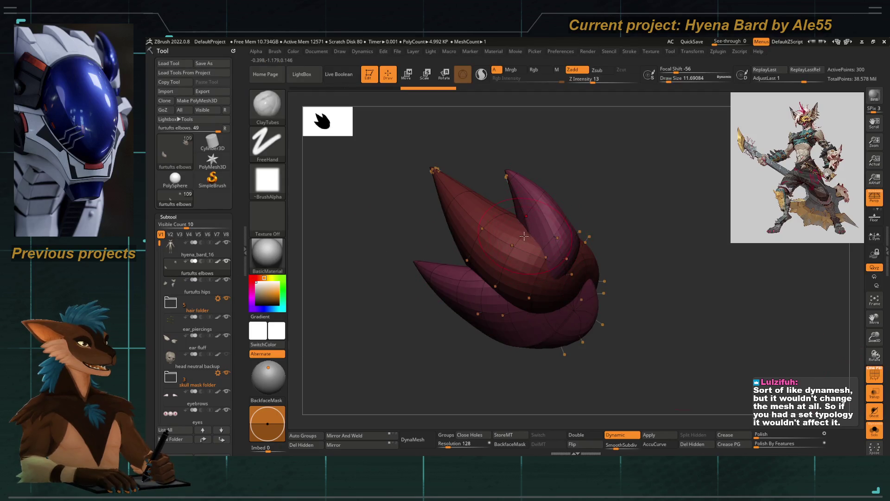
scroll(524, 226, up, 3)
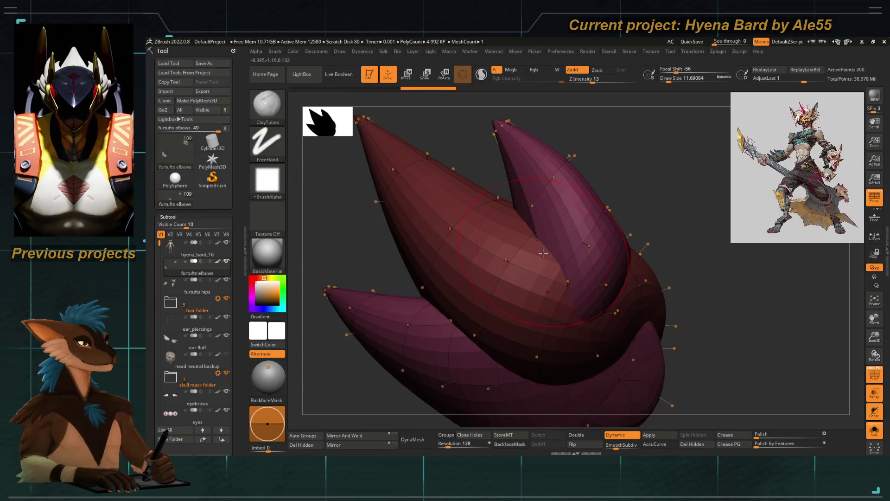
mouse_move(543, 253)
alt+mouse_down()
mouse_move(528, 173)
mouse_move(854, 427)
alt+mouse_up()
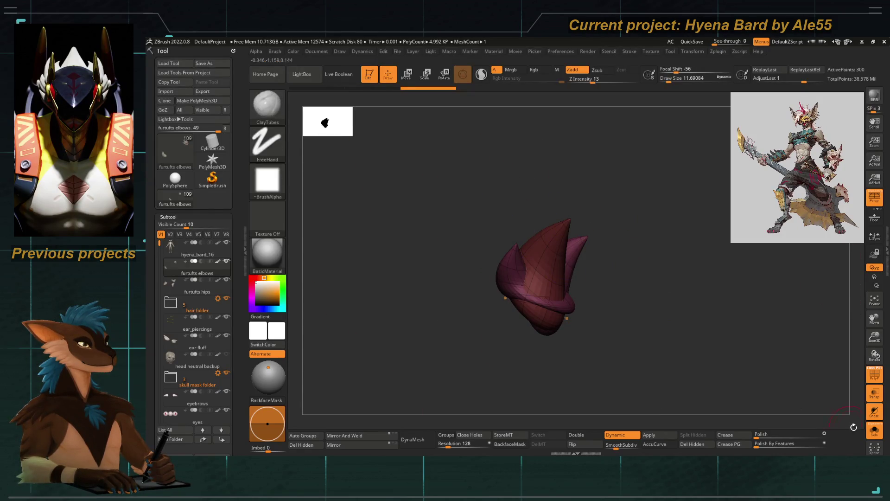
click(875, 429)
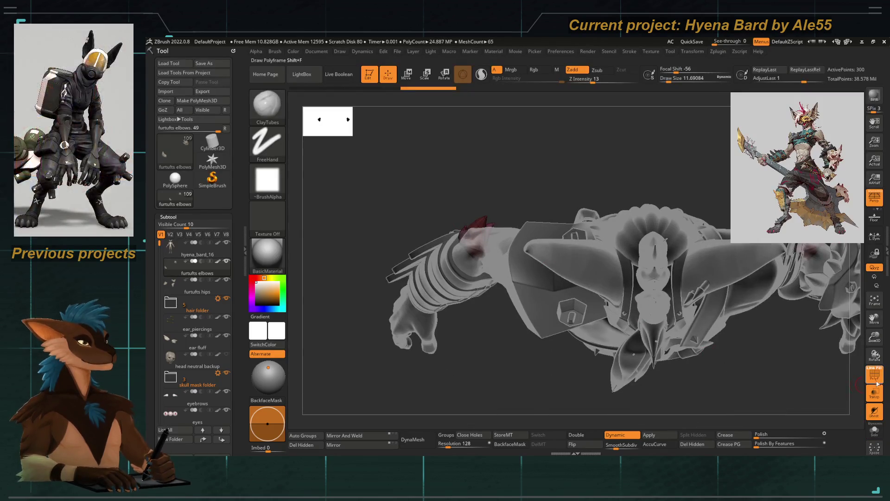
Turn Transp off, orbit to a front view of the full body, then zoom onto the right hand.
click(874, 393)
mouse_move(472, 375)
mouse_down()
mouse_move(487, 327)
mouse_move(425, 288)
mouse_move(413, 260)
mouse_move(503, 249)
mouse_move(535, 202)
mouse_move(519, 176)
mouse_move(453, 185)
mouse_move(505, 139)
mouse_move(434, 312)
mouse_up()
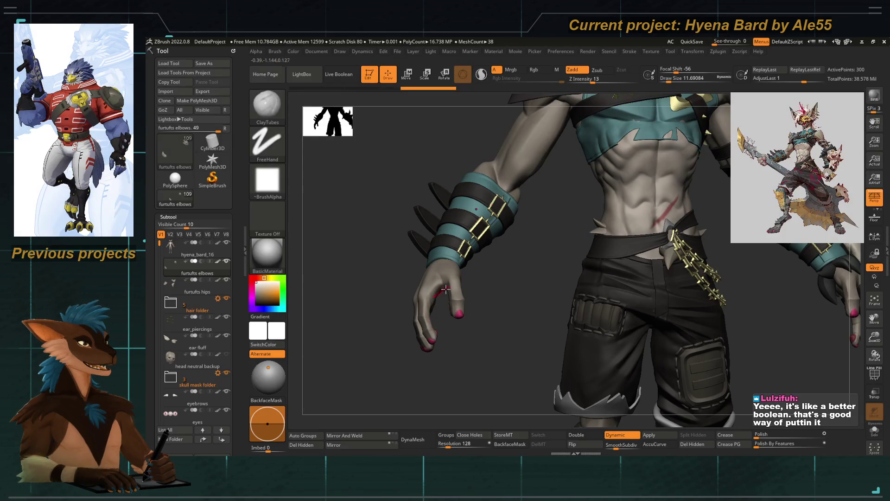
mouse_move(450, 291)
mouse_down()
mouse_move(413, 308)
mouse_move(487, 228)
mouse_up()
drag(403, 218, 429, 225)
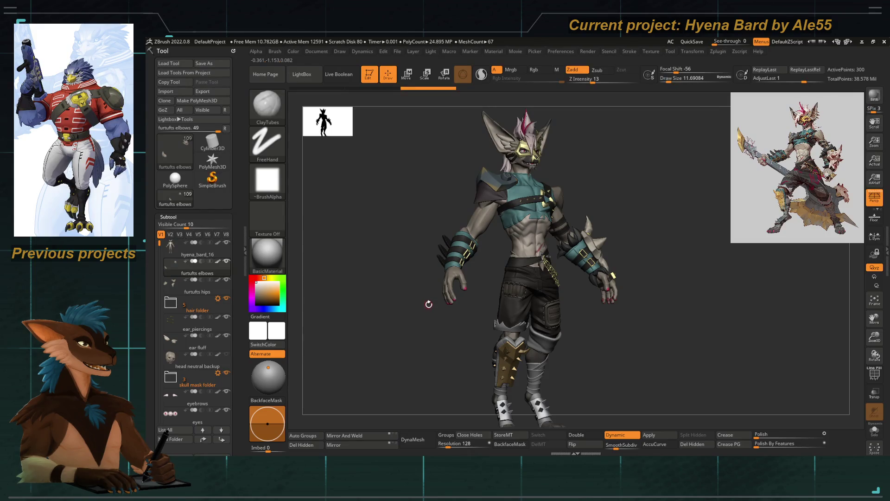
mouse_move(437, 280)
mouse_down()
mouse_move(473, 341)
mouse_move(464, 324)
mouse_move(477, 310)
mouse_move(417, 323)
mouse_up()
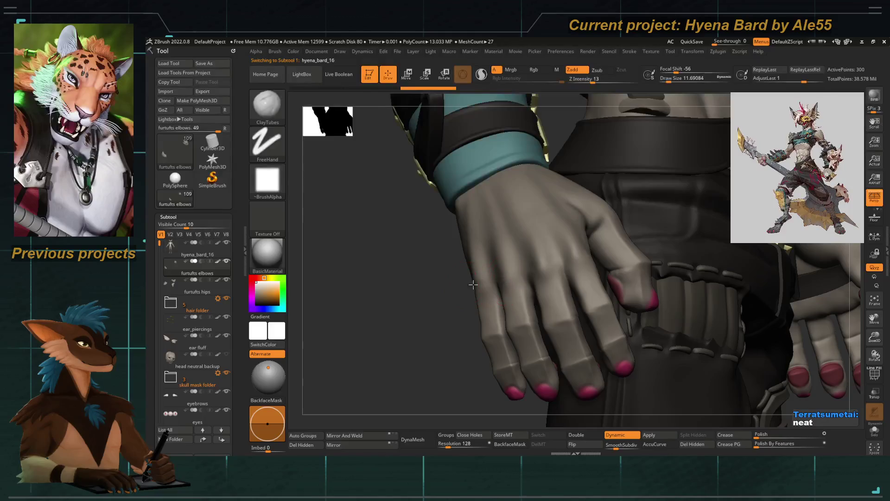
Select the body, turn the hand toward the camera and hide everything except the hand.
mouse_move(473, 285)
right_down()
mouse_move(431, 312)
mouse_move(482, 298)
mouse_move(419, 363)
mouse_move(483, 297)
mouse_move(495, 249)
right_up()
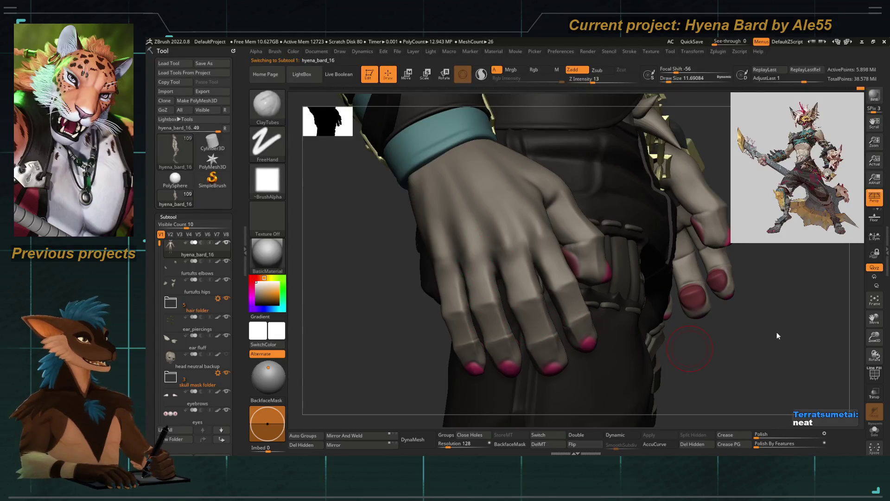
mouse_move(689, 348)
right_down()
mouse_move(314, 304)
mouse_move(500, 261)
mouse_move(332, 284)
mouse_move(332, 297)
mouse_move(352, 302)
right_up()
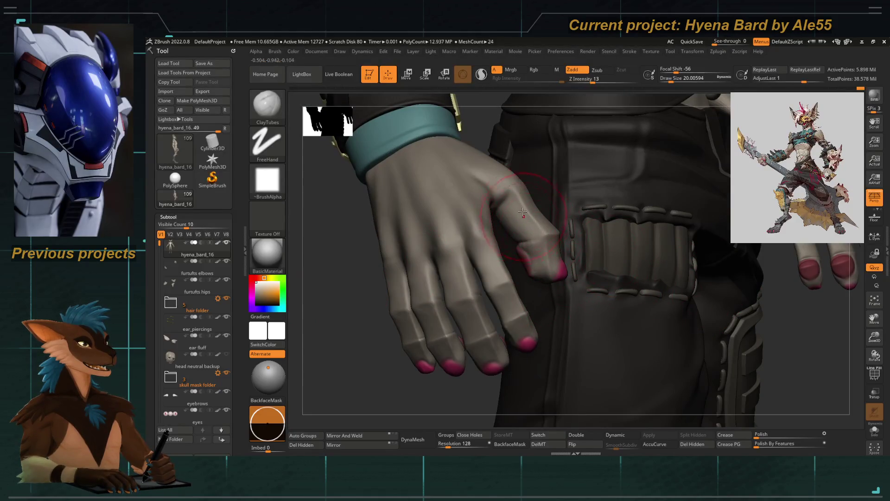
mouse_move(508, 225)
right_down()
mouse_move(466, 301)
mouse_move(461, 261)
mouse_move(510, 297)
mouse_move(546, 306)
mouse_move(388, 196)
mouse_move(404, 218)
right_up()
ctrl+shift+click(476, 278)
Drop the body to its lowest SDiv and pick the Move Topological brush (B, M, T).
key(shift+d)
key(b)
key(m)
key(t)
key(space)
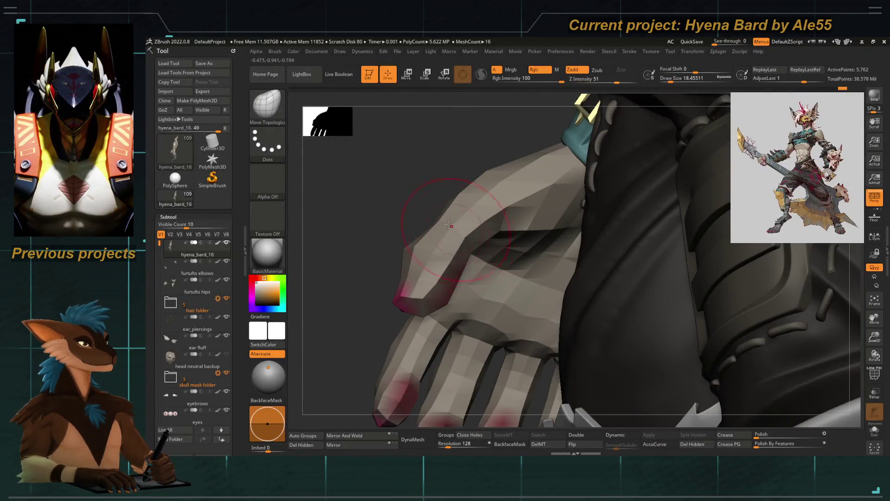
Hide the other subtools, orbit onto the hand and shrink Draw Size to 12.91.
ctrl+shift+click(427, 198)
mouse_move(419, 230)
right_down()
mouse_move(429, 235)
mouse_move(429, 269)
mouse_move(460, 281)
right_up()
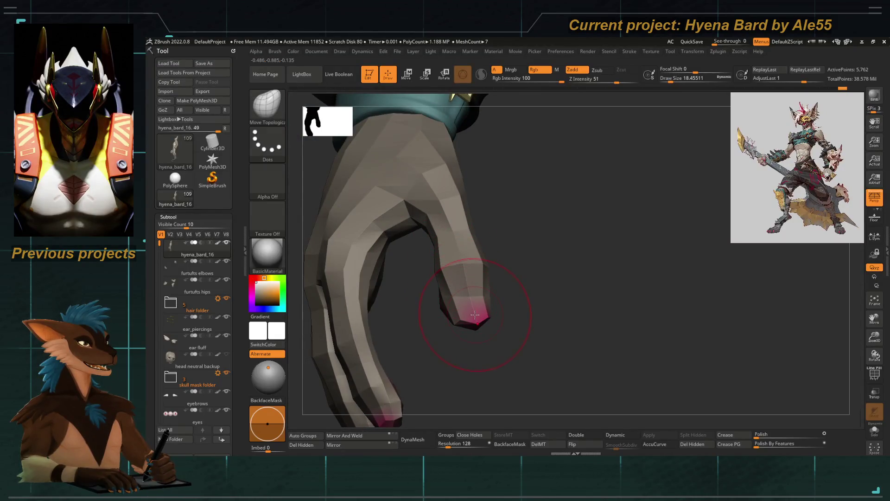
right_drag(461, 330, 418, 302)
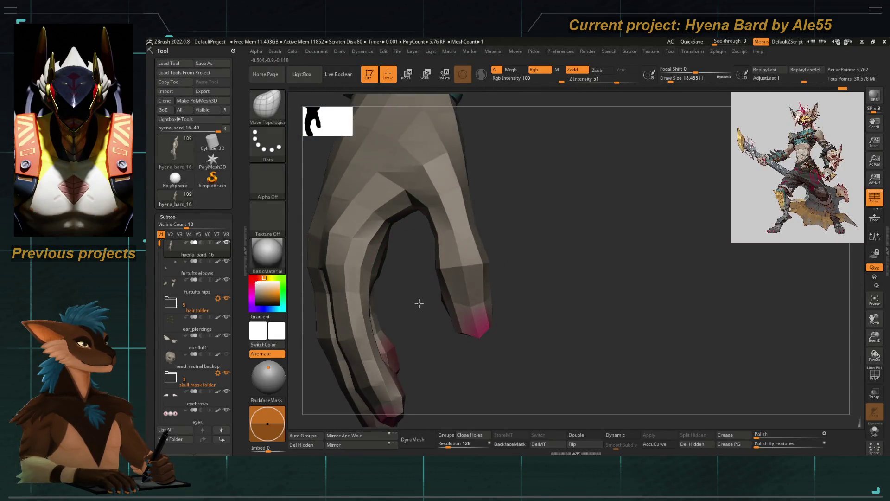
right_click(421, 218)
right_drag(413, 239, 410, 208)
right_click(408, 206)
drag(408, 206, 404, 195)
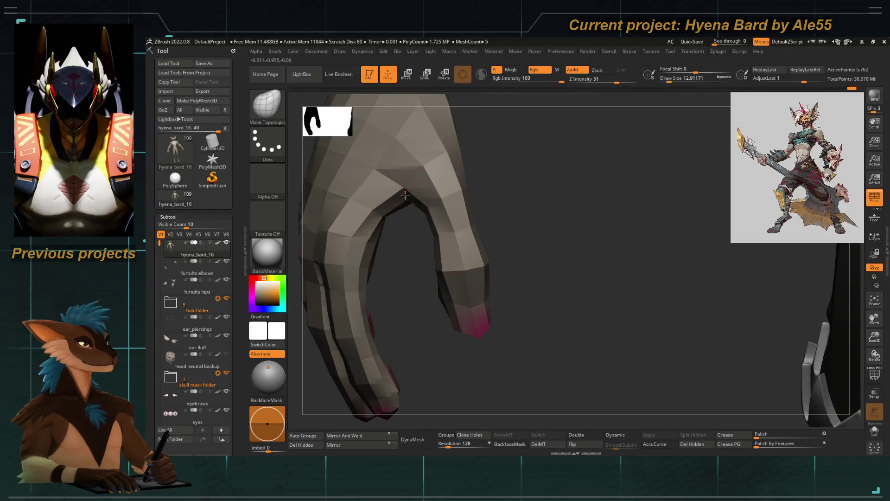
right_drag(402, 192, 499, 171)
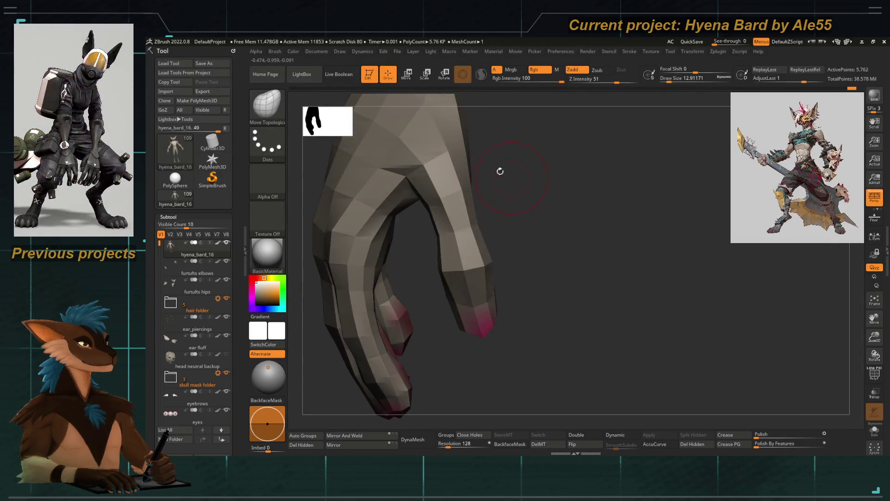
Show polygroup colours with Shift+F and turn the hand to a side view.
key(shift+f)
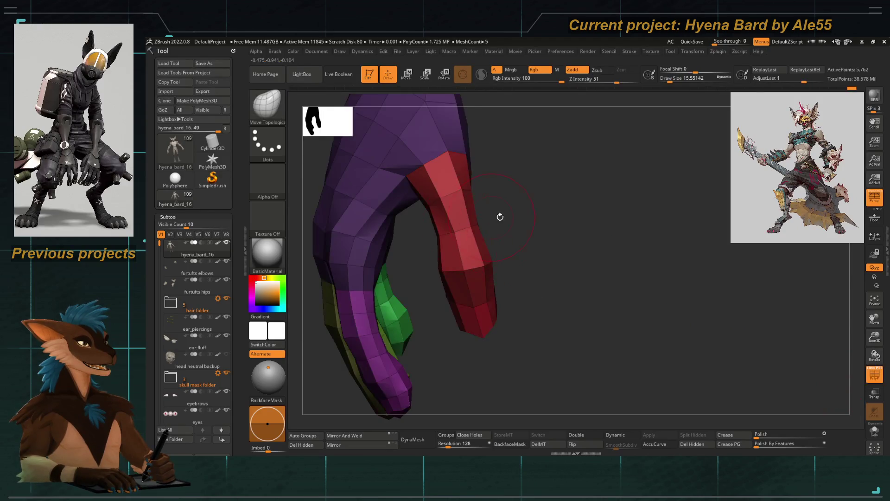
right_drag(499, 214, 412, 206)
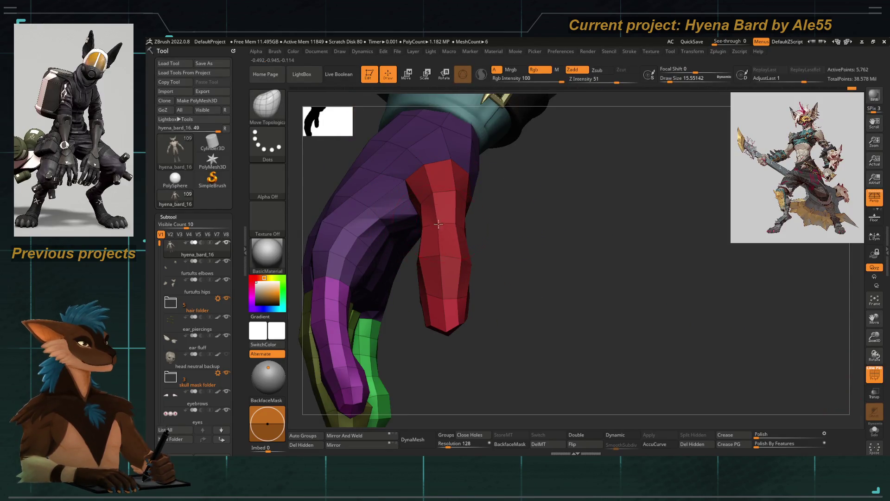
right_drag(481, 235, 365, 178)
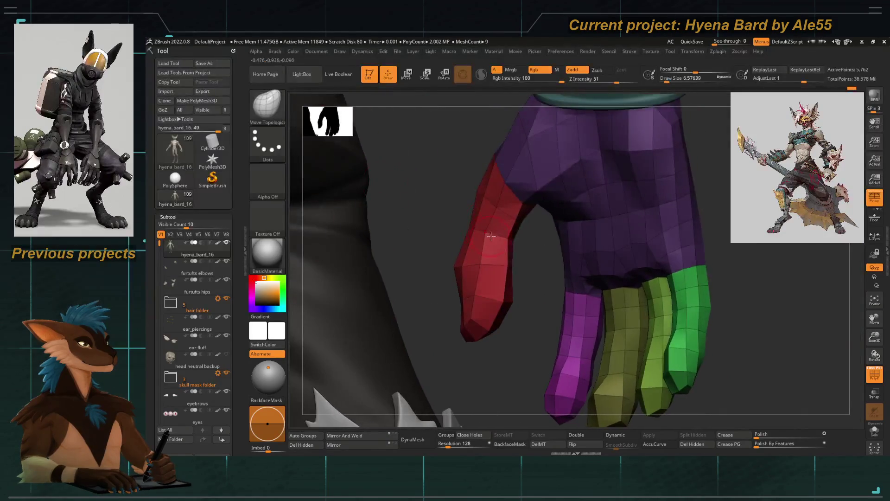
mouse_move(485, 238)
right_down()
mouse_move(521, 251)
mouse_move(496, 262)
right_up()
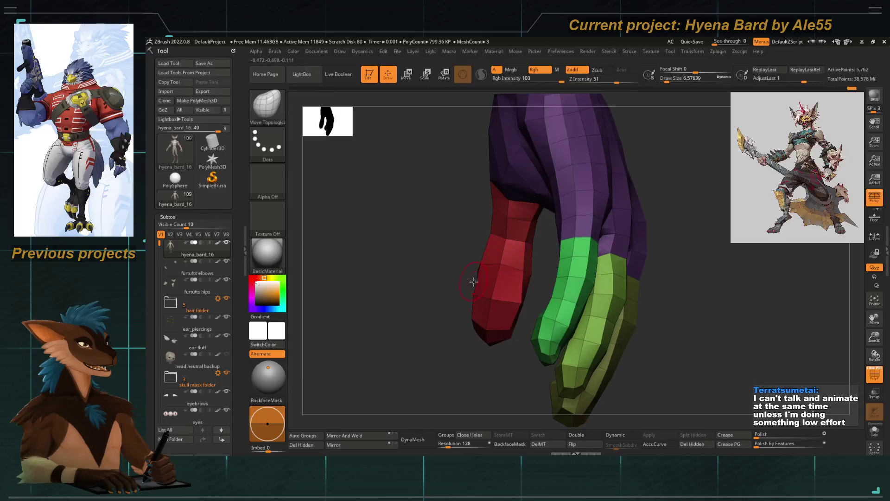
Cycle the hand through its subdivision levels and zoom in on the palm and red index finger.
key(ctrl+d)
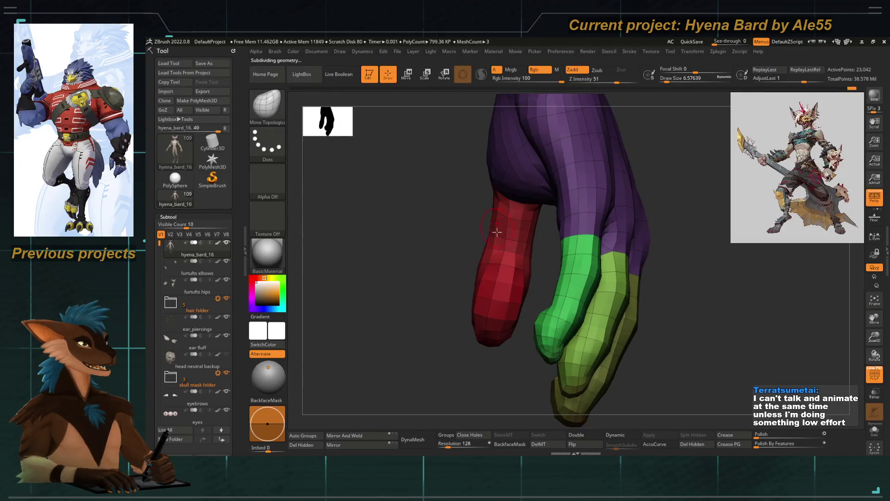
key(ctrl+d)
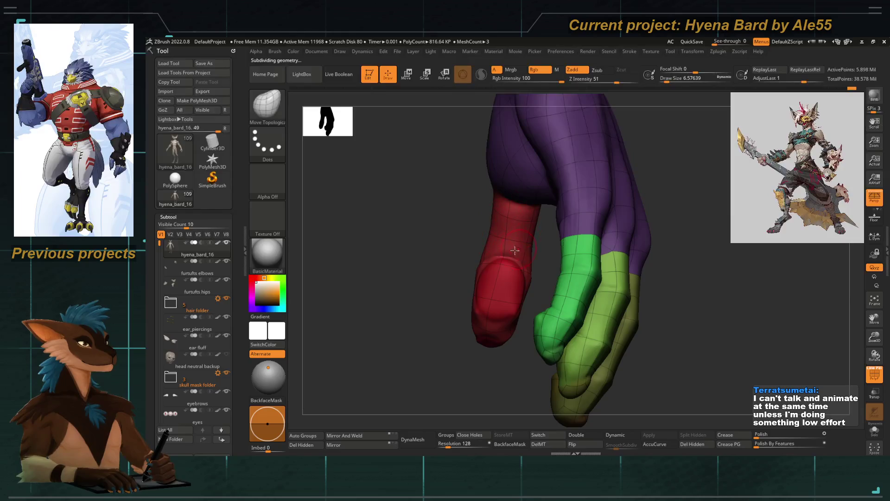
key(shift+d)
key(shift+d)
key(shift+d)
key(space)
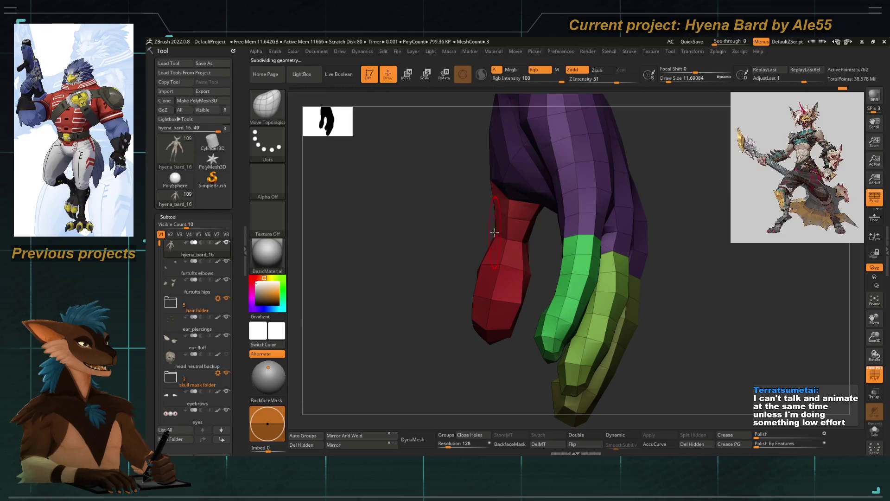
key(d)
key(d)
key(d)
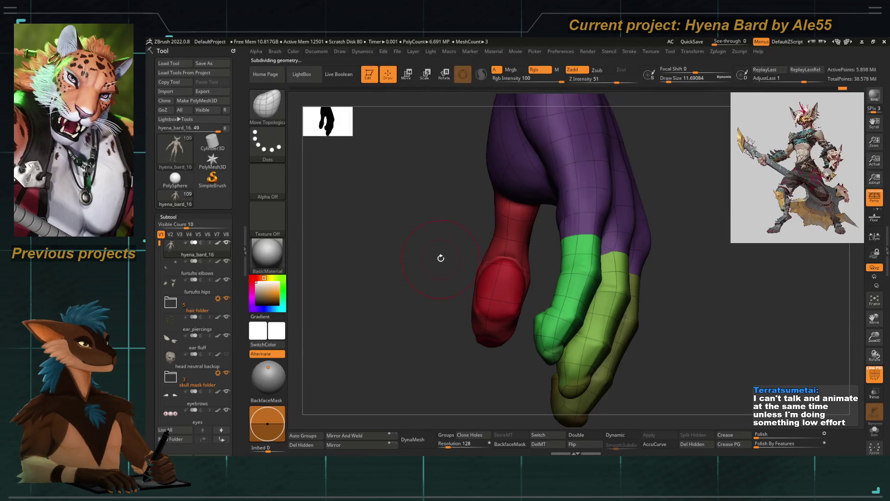
mouse_move(440, 258)
mouse_down()
mouse_move(519, 270)
mouse_move(449, 271)
mouse_move(365, 242)
mouse_move(469, 260)
mouse_move(486, 279)
mouse_up()
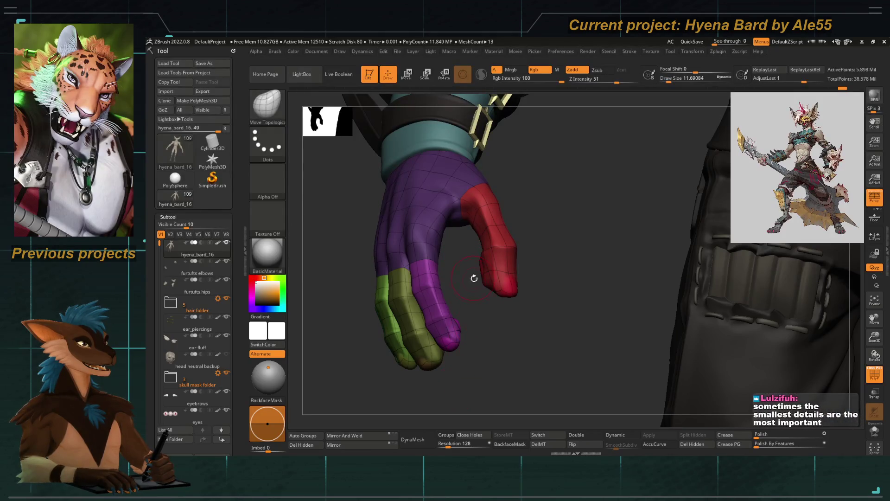
mouse_move(473, 257)
alt+mouse_down()
mouse_move(494, 279)
mouse_move(455, 248)
mouse_move(465, 242)
alt+mouse_up()
Switch to Move Topological and step the hand between its lowest and higher subdivision levels.
key(shift+d)
key(shift+d)
key(b)
key(m)
key(t)
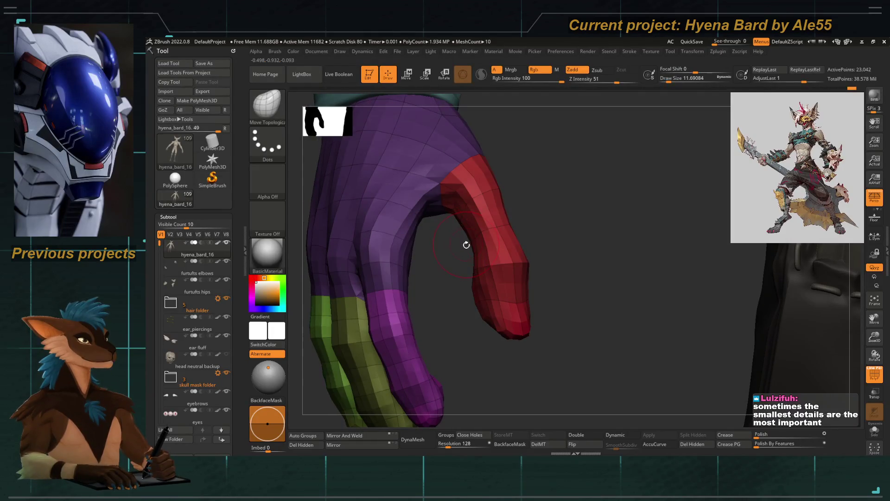
key(d)
key(shift+d)
key(shift+d)
key(shift+d)
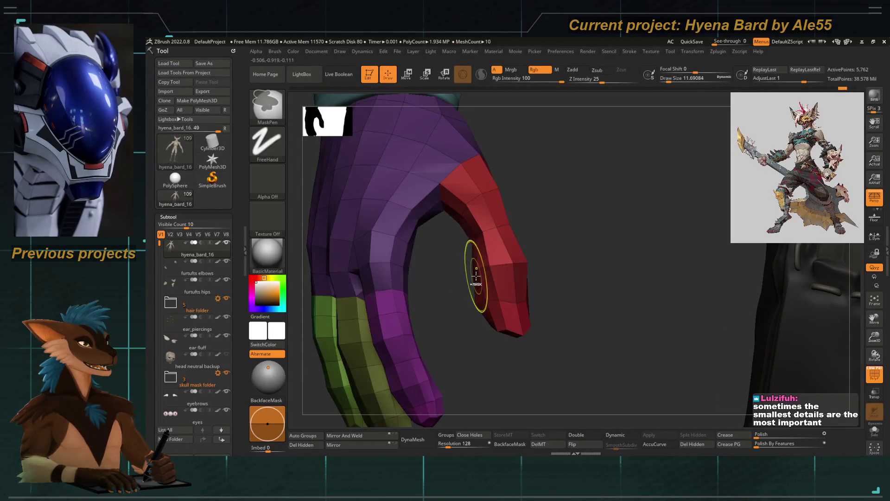
key(d)
key(d)
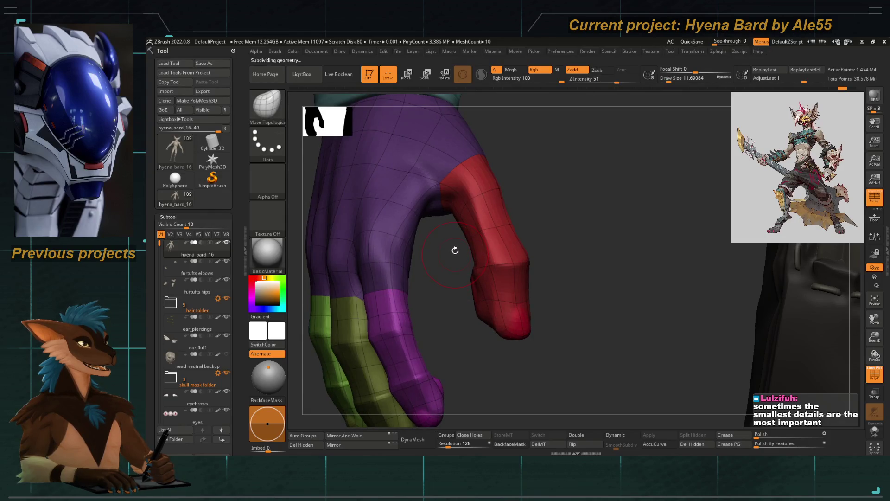
Reshape the bent index finger from the front, then turn PolyF off to see plain clay.
mouse_move(455, 250)
mouse_down()
mouse_move(473, 243)
mouse_move(435, 237)
mouse_up()
key(d)
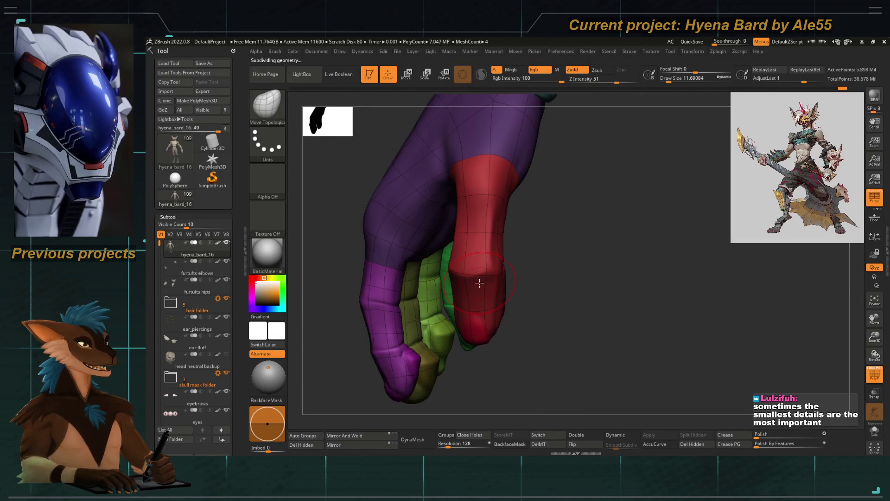
drag(535, 304, 565, 315)
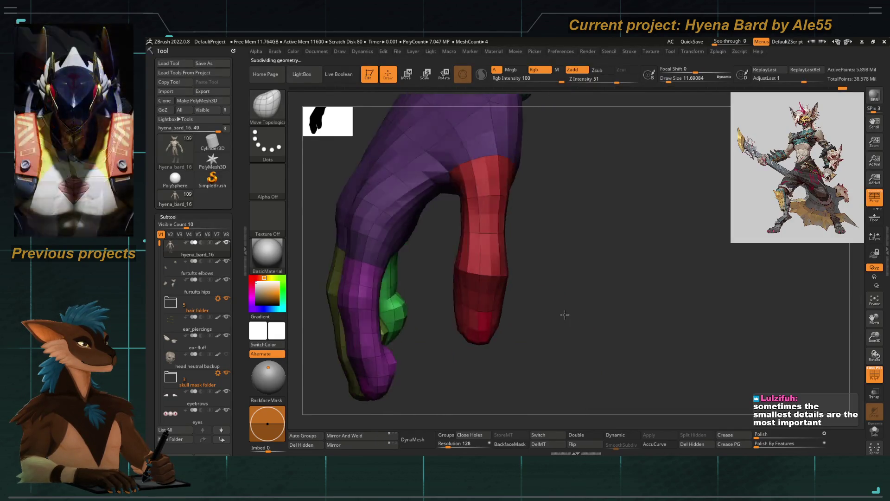
mouse_move(433, 288)
mouse_down()
mouse_move(449, 338)
mouse_move(459, 264)
mouse_move(440, 282)
mouse_up()
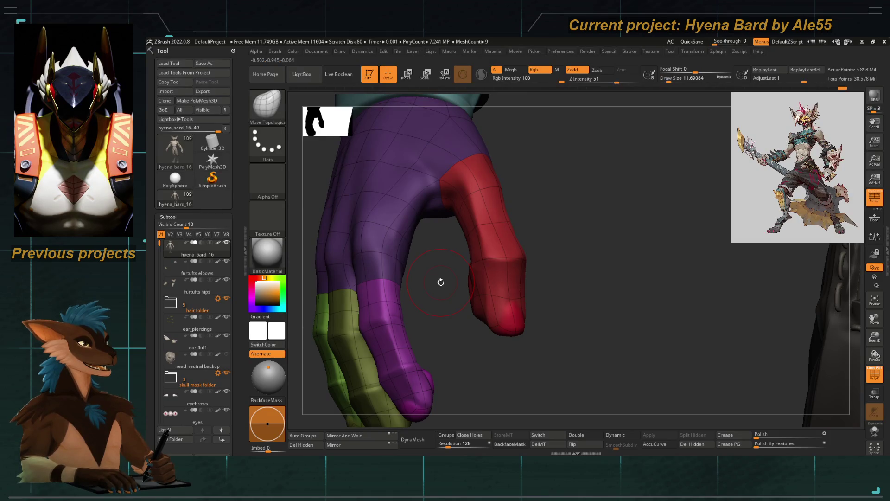
click(874, 374)
mouse_move(580, 264)
mouse_down()
mouse_move(453, 288)
mouse_move(474, 262)
mouse_move(470, 245)
mouse_up()
Inspect the fingertips and cuff at the lowest SDiv with Move Topological, then raise one level.
key(b)
key(m)
key(t)
key(shift+d)
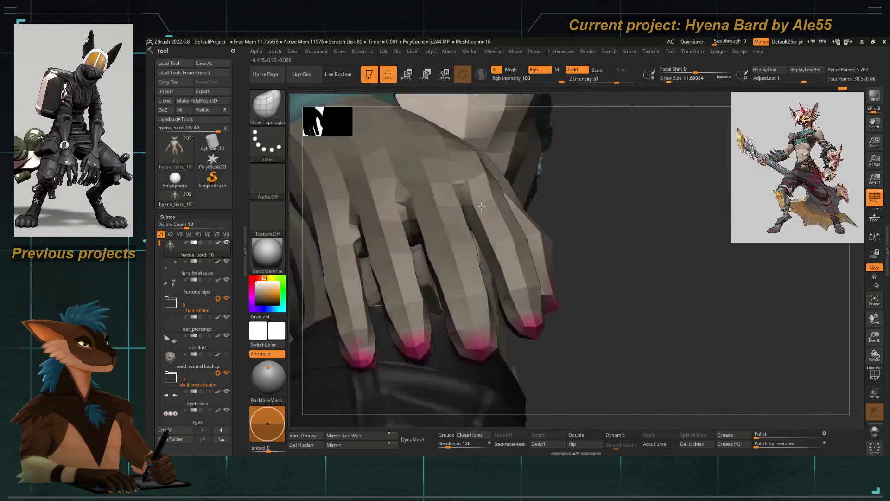
drag(482, 206, 492, 215)
mouse_move(499, 288)
mouse_down()
mouse_move(495, 206)
mouse_move(510, 227)
mouse_move(505, 236)
mouse_move(610, 324)
mouse_move(574, 322)
mouse_move(560, 359)
mouse_move(506, 241)
mouse_move(518, 236)
mouse_up()
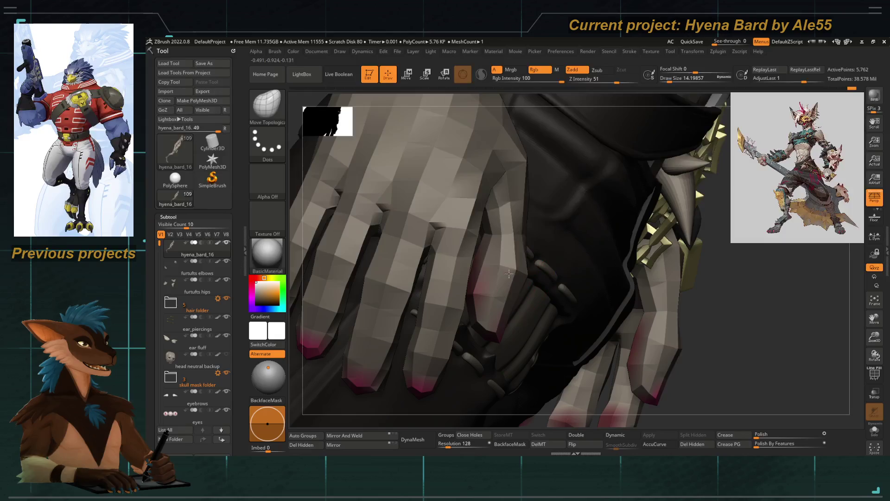
mouse_move(677, 365)
mouse_down()
mouse_move(602, 330)
mouse_move(568, 377)
mouse_move(521, 302)
mouse_up()
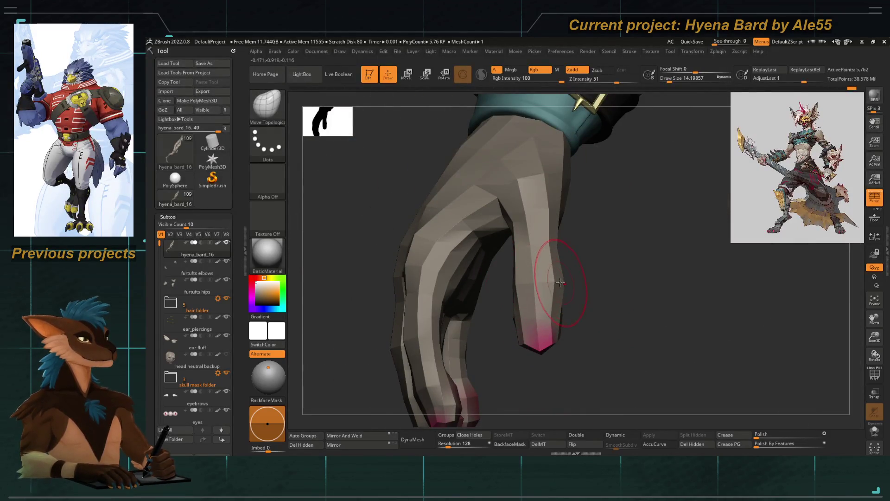
mouse_move(566, 279)
mouse_down()
mouse_move(580, 293)
mouse_move(560, 284)
mouse_move(600, 294)
mouse_move(513, 298)
mouse_up()
key(space)
key(space)
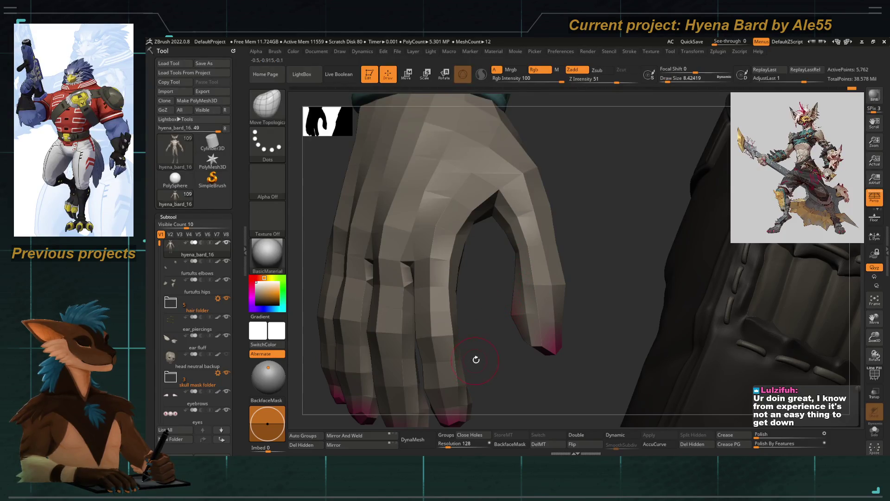
key(ctrl+d)
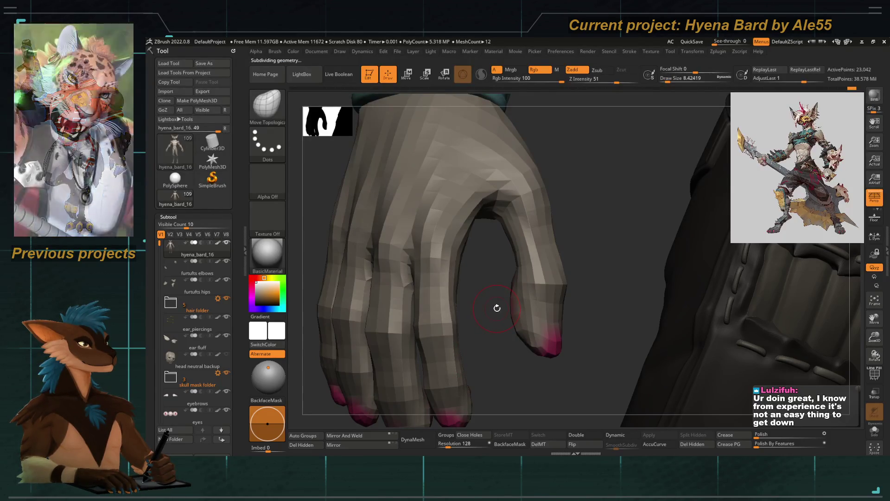
Raise the hand to full resolution and enlarge Draw Size to 15.55 to shape the index knuckle.
key(ctrl+d)
key(space)
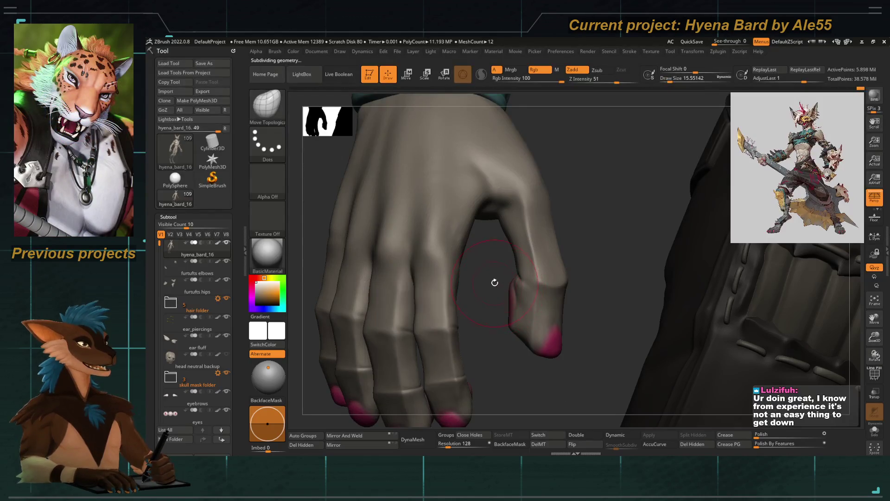
right_drag(495, 280, 503, 284)
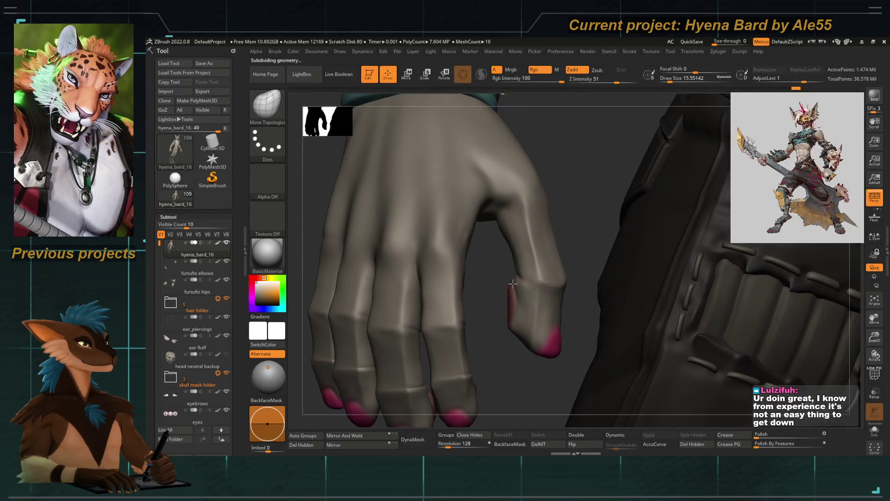
drag(512, 284, 514, 291)
right_drag(506, 275, 509, 243)
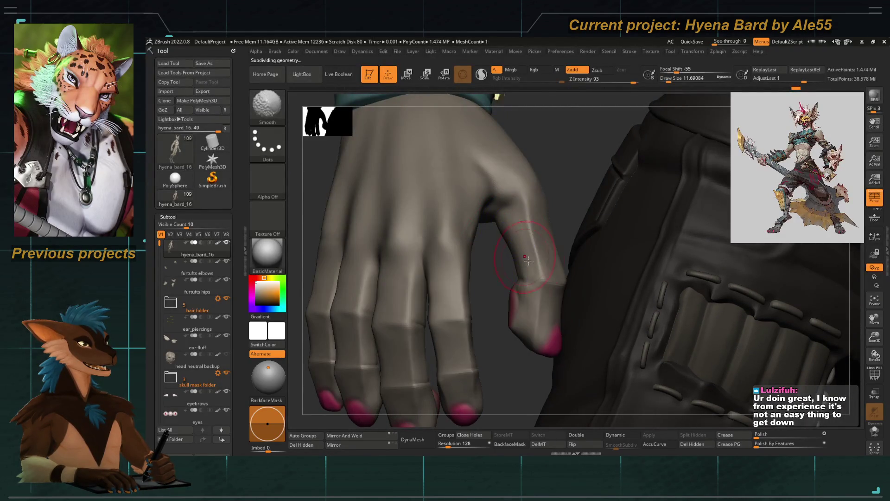
mouse_move(492, 288)
right_down()
mouse_move(522, 255)
mouse_move(582, 293)
mouse_move(543, 272)
right_up()
Smooth the index finger's middle knuckle with Shift, then switch to ClayTubes (B, C, T).
key(b)
key(Escape)
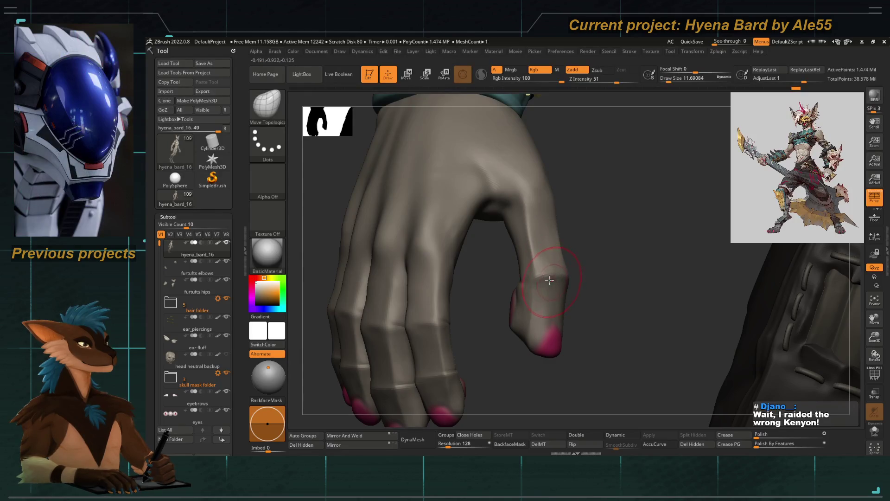
right_drag(582, 274, 572, 277)
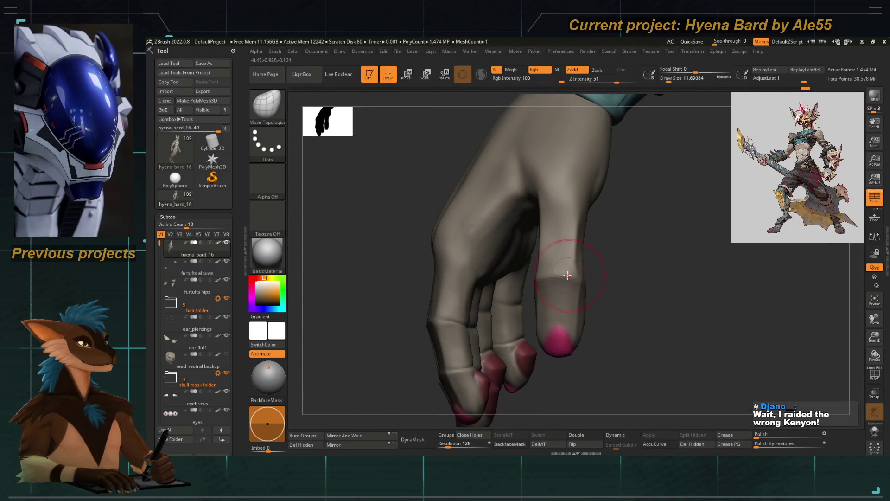
key(shift)
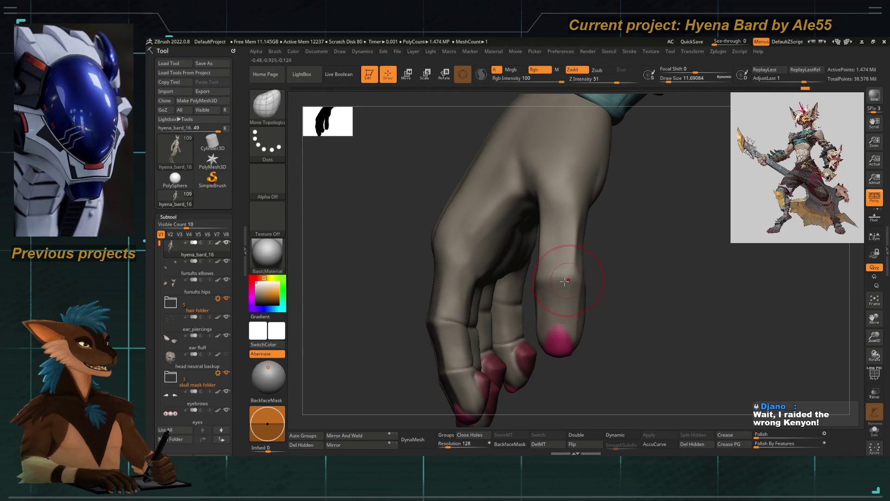
right_drag(617, 310, 585, 248)
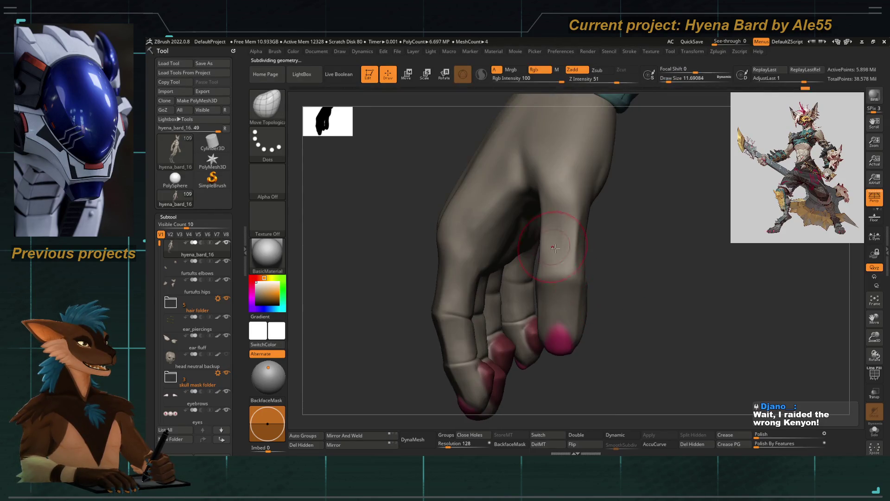
key(b)
key(c)
key(t)
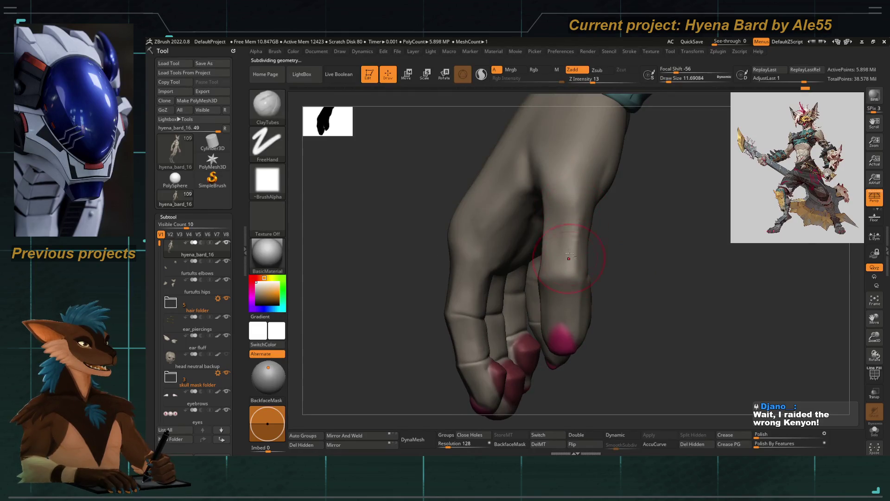
Lower the hand's subdivision level and Shift-smooth the curled fingers, checking them from several angles.
key(shift+d)
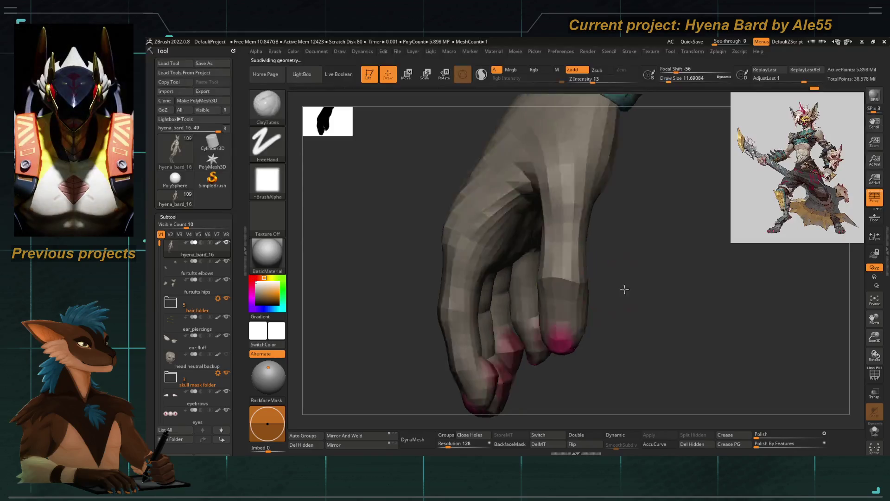
right_drag(625, 289, 550, 230)
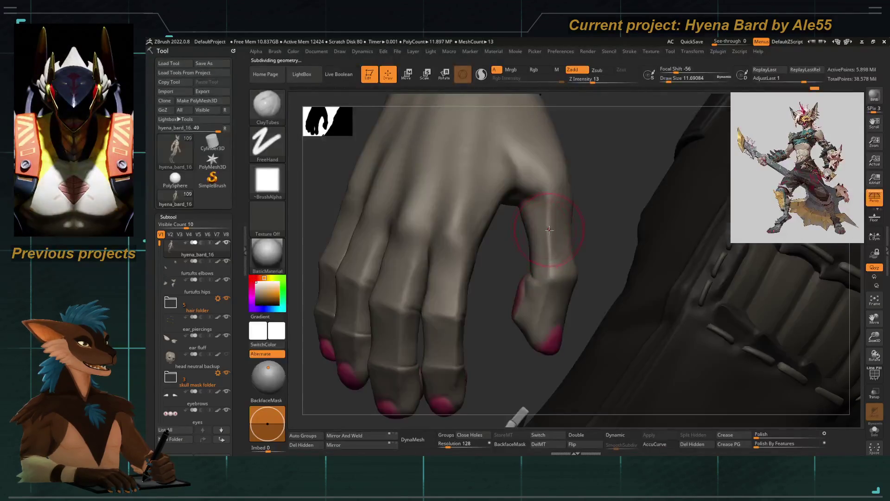
key(shift)
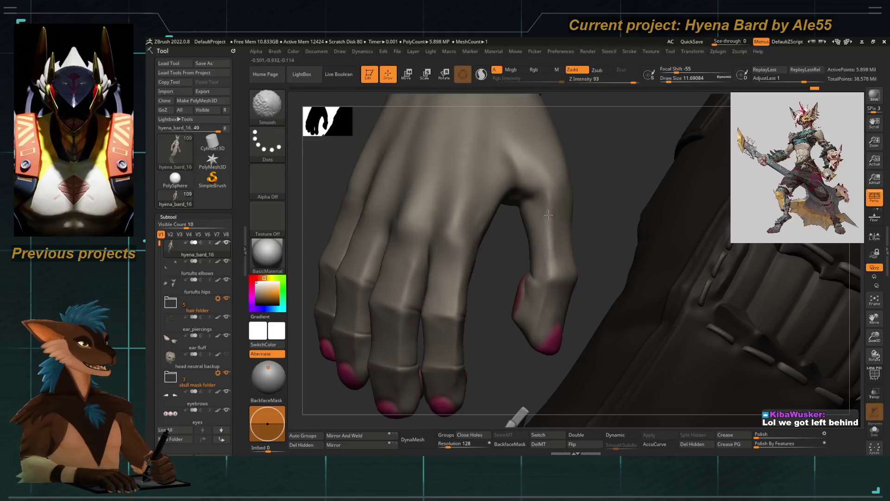
mouse_move(576, 229)
right_down()
mouse_move(397, 252)
mouse_move(505, 302)
mouse_move(496, 257)
right_up()
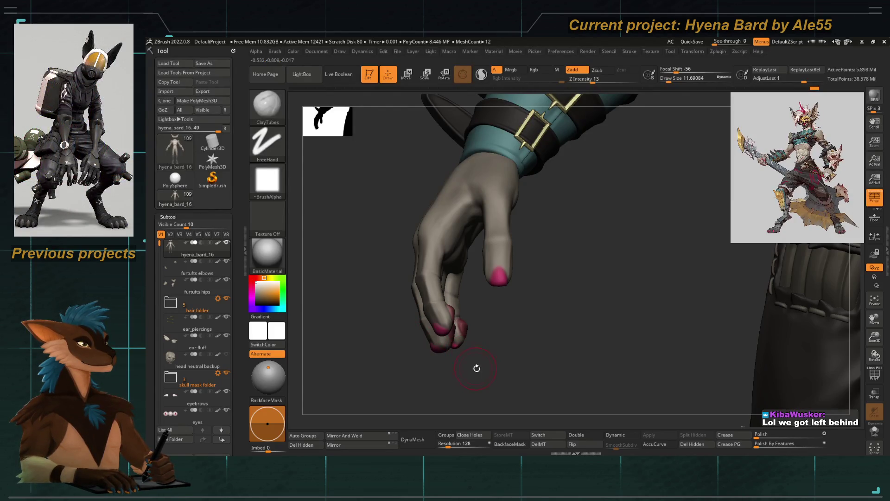
right_drag(477, 368, 482, 352)
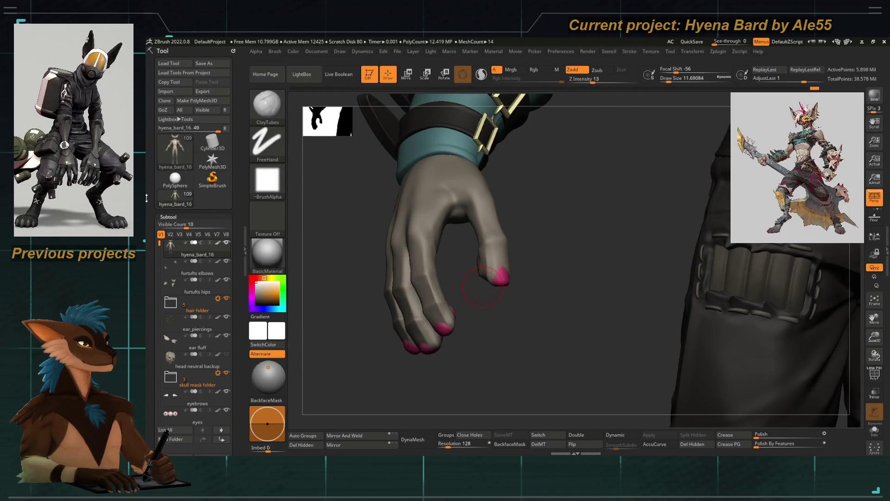
right_drag(448, 330, 479, 351)
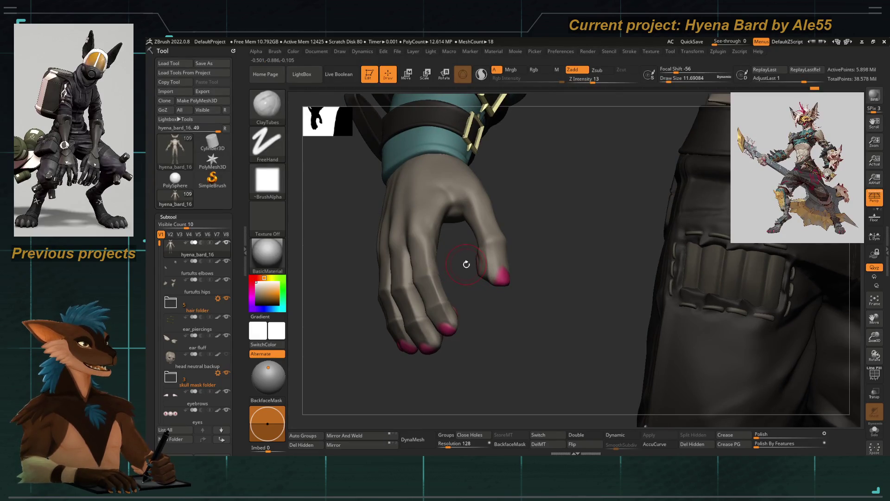
mouse_move(461, 247)
right_down()
mouse_move(430, 262)
mouse_move(433, 273)
right_up()
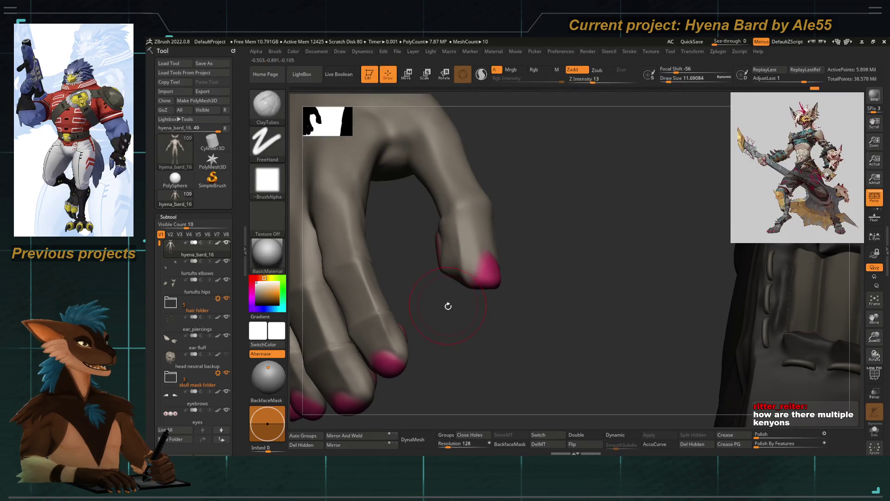
right_drag(465, 330, 461, 334)
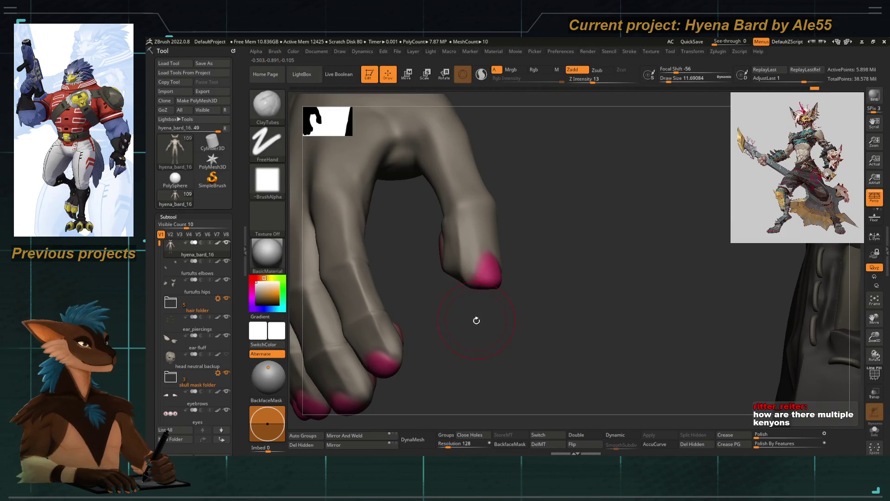
right_drag(475, 318, 459, 332)
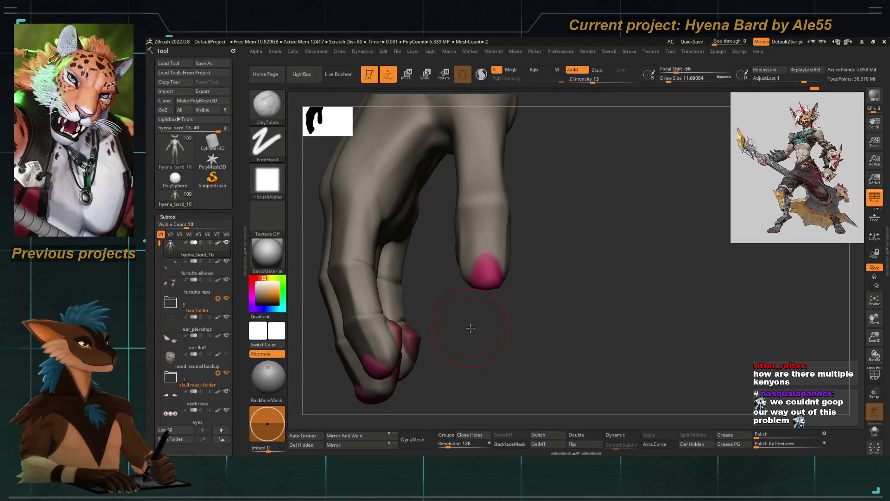
right_drag(467, 324, 465, 321)
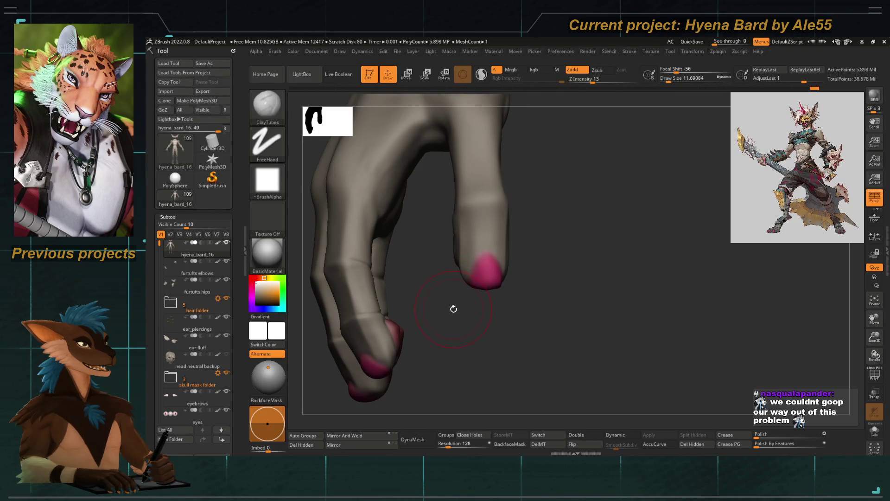
mouse_move(455, 314)
right_down()
mouse_move(443, 189)
mouse_move(441, 213)
mouse_move(423, 207)
mouse_move(427, 185)
mouse_move(441, 227)
mouse_move(472, 246)
right_up()
Solo the hand, shrink the brush and refine the pink fingertips from several angles.
key(b)
key(Escape)
key(ctrl+shift+s)
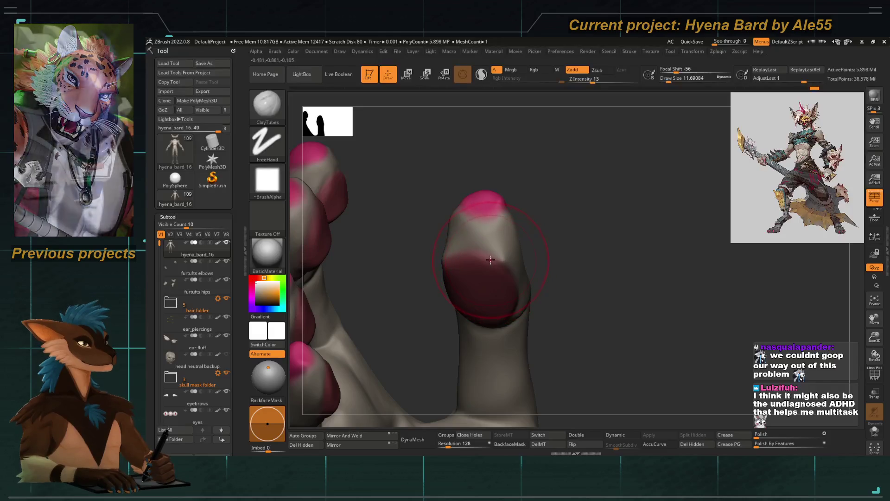
key([)
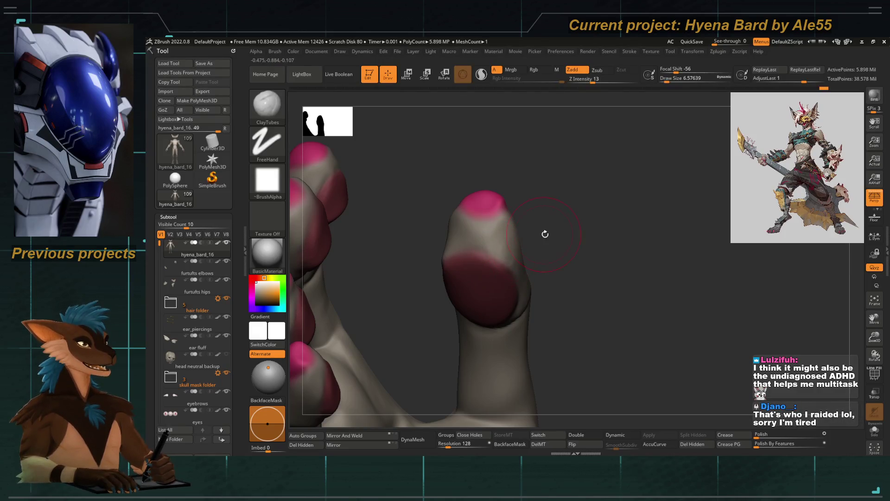
drag(544, 233, 441, 237)
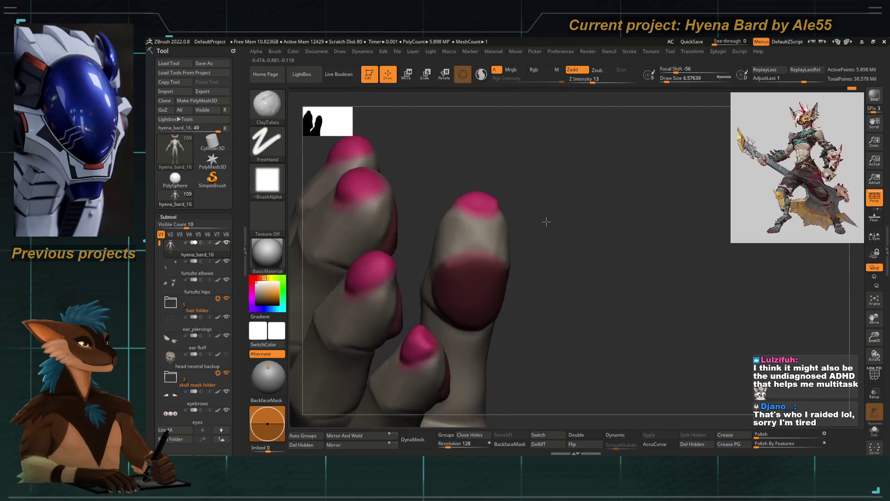
drag(546, 222, 492, 383)
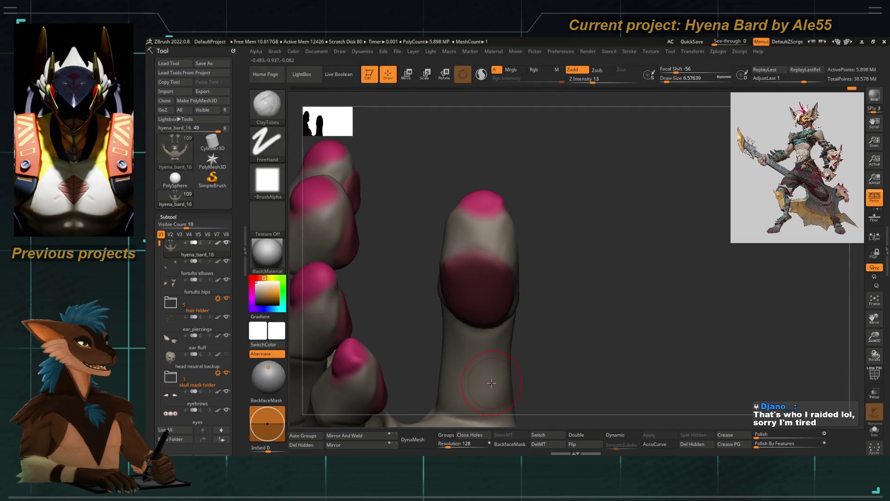
mouse_move(394, 209)
mouse_down()
mouse_move(411, 248)
mouse_move(413, 197)
mouse_move(449, 218)
mouse_up()
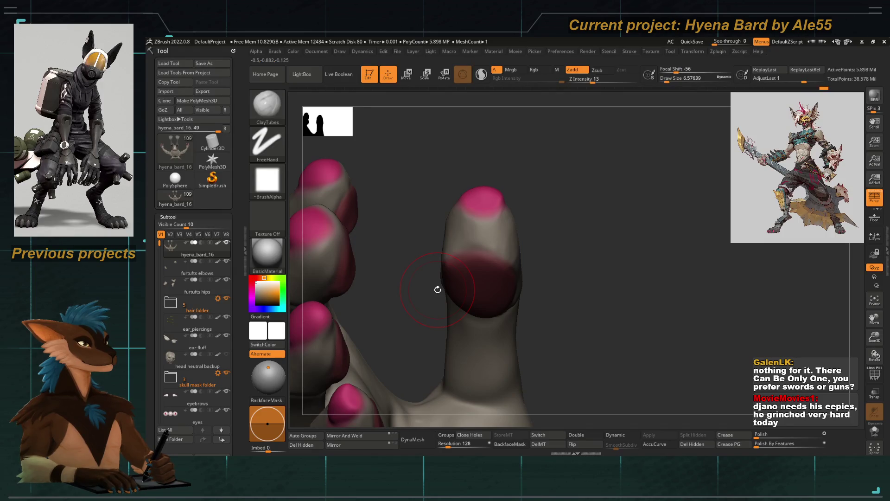
mouse_move(431, 196)
mouse_down()
mouse_move(421, 318)
mouse_move(450, 277)
mouse_up()
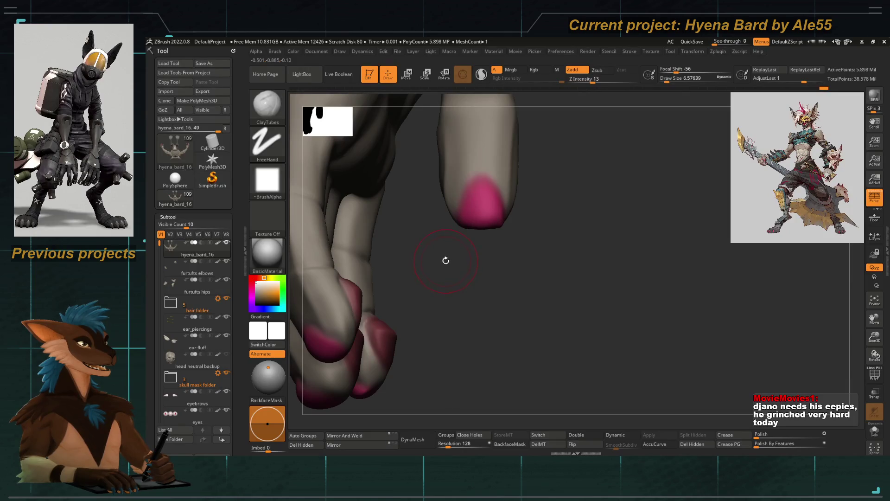
mouse_move(446, 260)
mouse_down()
mouse_move(440, 296)
mouse_move(399, 185)
mouse_move(384, 229)
mouse_move(469, 283)
mouse_move(453, 312)
mouse_move(459, 298)
mouse_up()
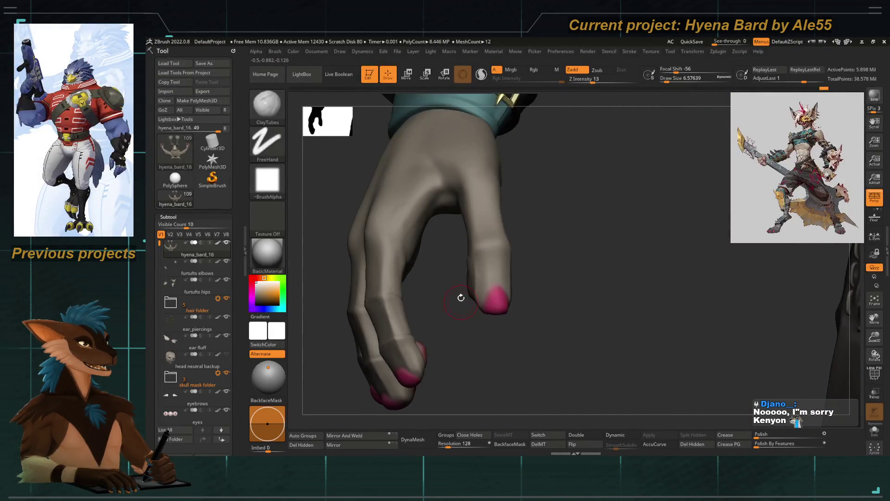
Select the DamStandard brush (B, D, S) and orbit around the hand.
key(b)
key(d)
key(s)
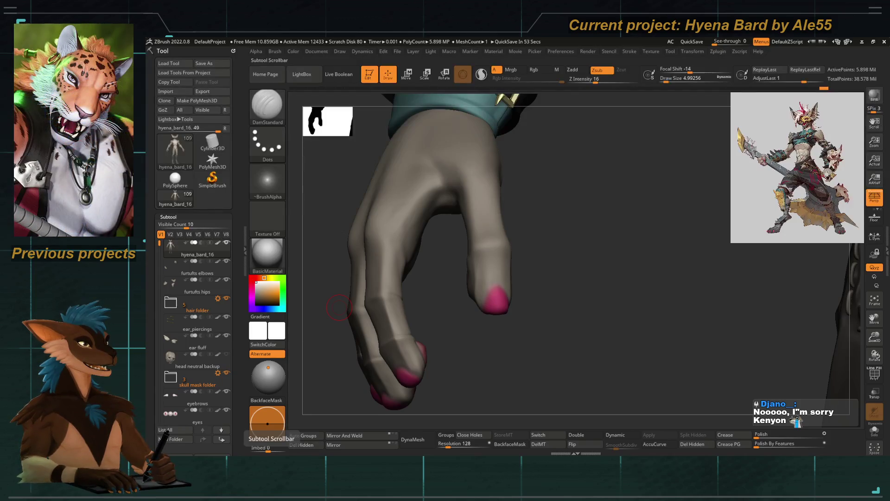
drag(339, 307, 321, 295)
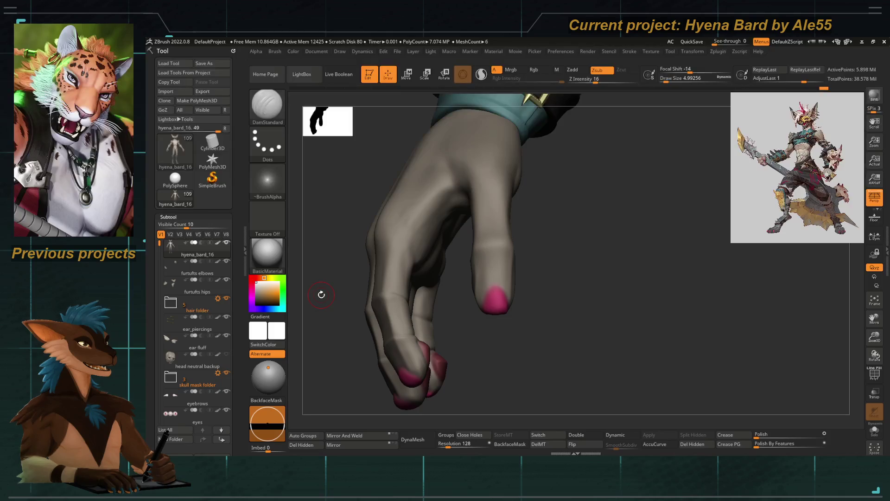
mouse_move(454, 330)
mouse_down()
mouse_move(469, 351)
mouse_move(466, 309)
mouse_up()
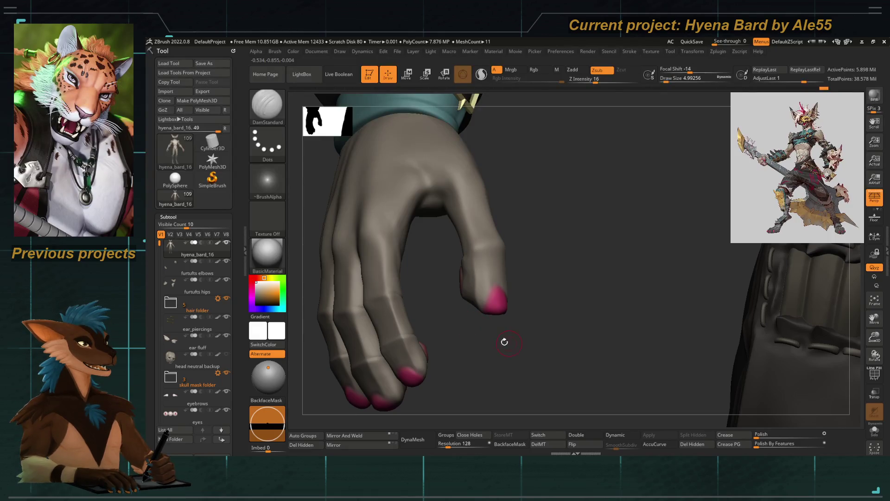
mouse_move(504, 342)
mouse_down()
mouse_move(474, 341)
mouse_move(481, 356)
mouse_move(464, 369)
mouse_up()
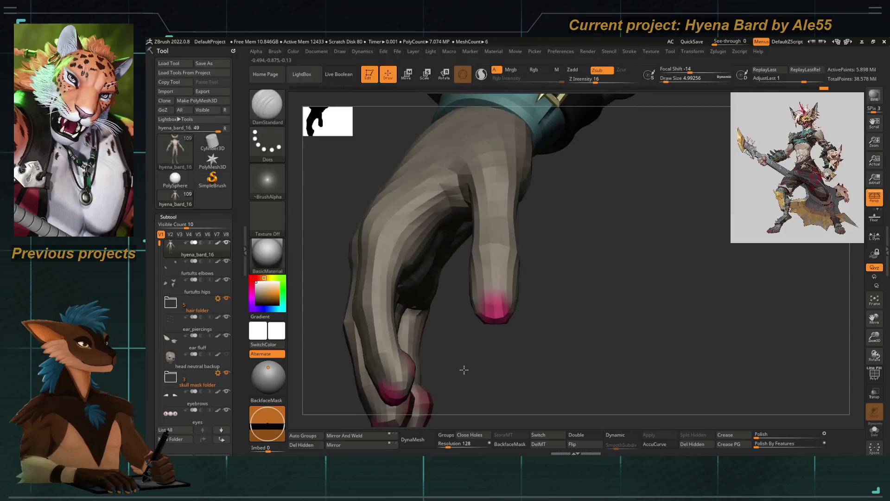
Nudge the index finger's pink tip with Move Topological, then zoom out to compare both hands and back in.
key(b)
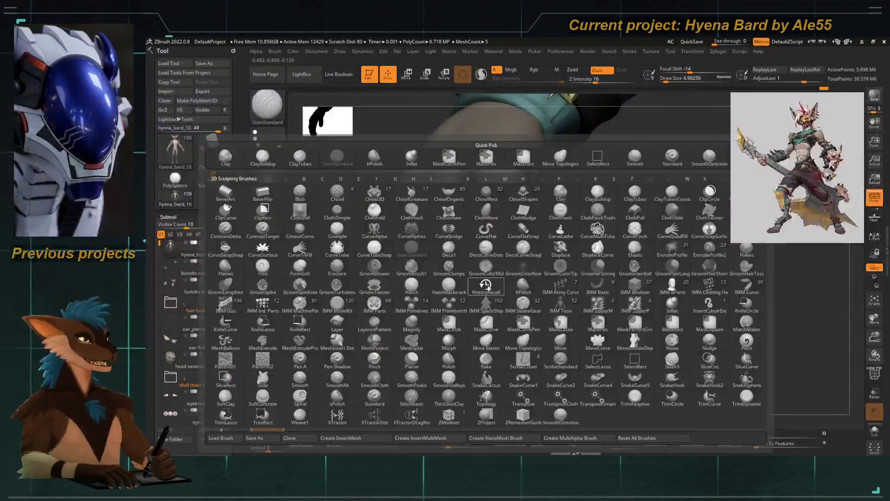
mouse_move(544, 358)
mouse_down()
mouse_move(515, 296)
mouse_move(529, 370)
mouse_move(512, 284)
mouse_up()
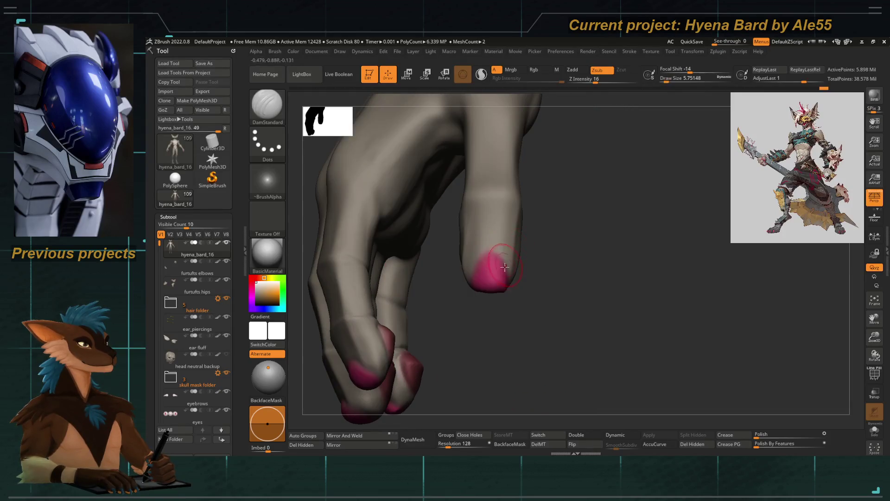
ctrl+alt+shift+drag(473, 263, 477, 288)
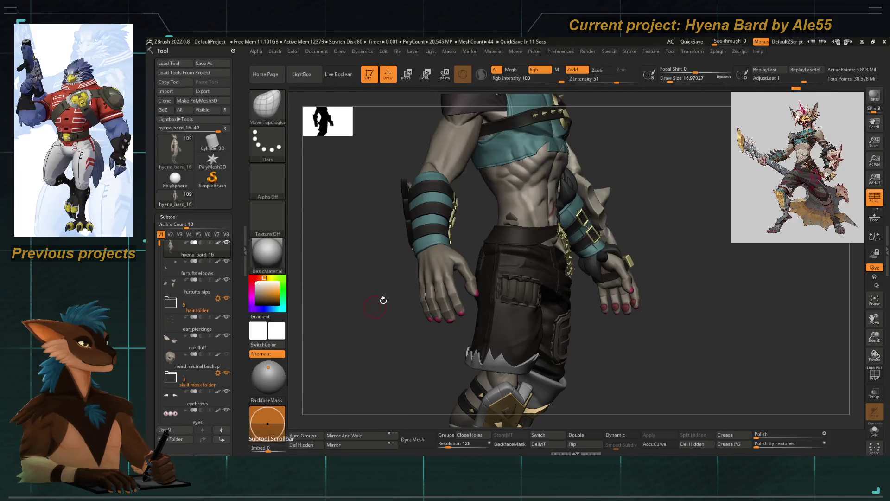
alt+drag(383, 300, 476, 231)
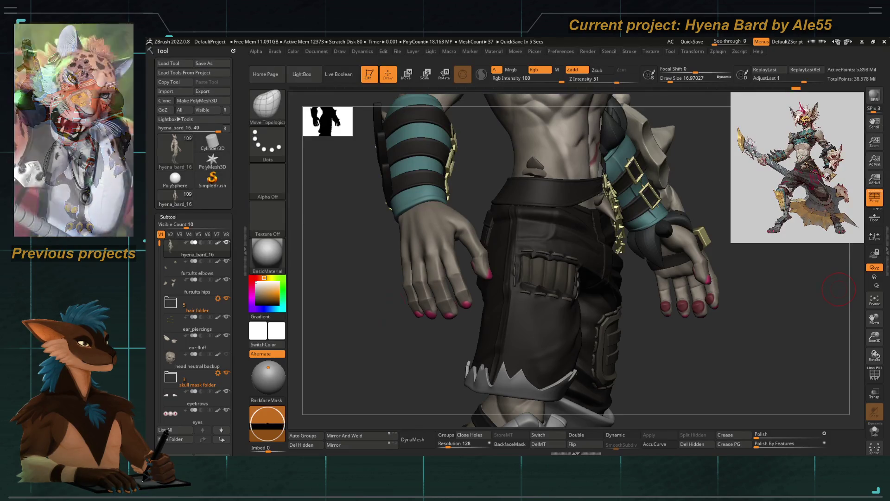
mouse_move(353, 297)
alt+mouse_down()
mouse_move(363, 308)
mouse_move(495, 321)
alt+mouse_up()
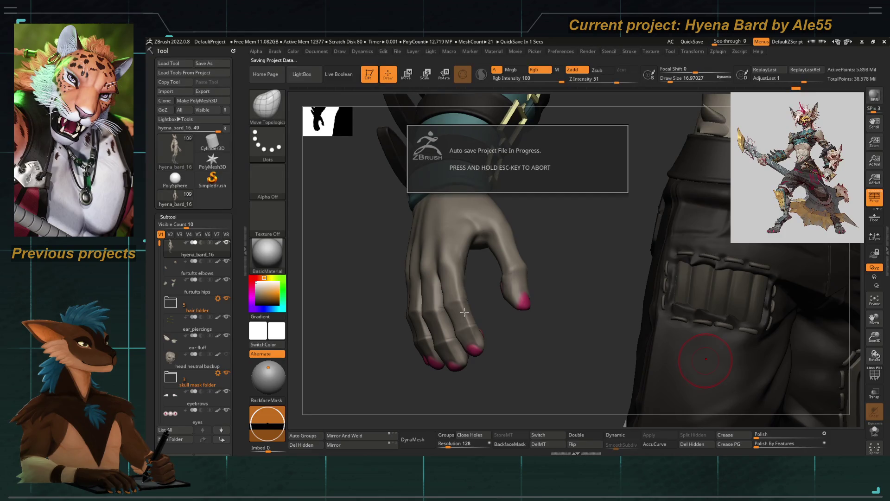
alt+drag(458, 309, 462, 257)
Switch back to ClayTubes, smooth the fingers and briefly isolate a finger piece before showing the whole hand.
key(b)
key(c)
key(t)
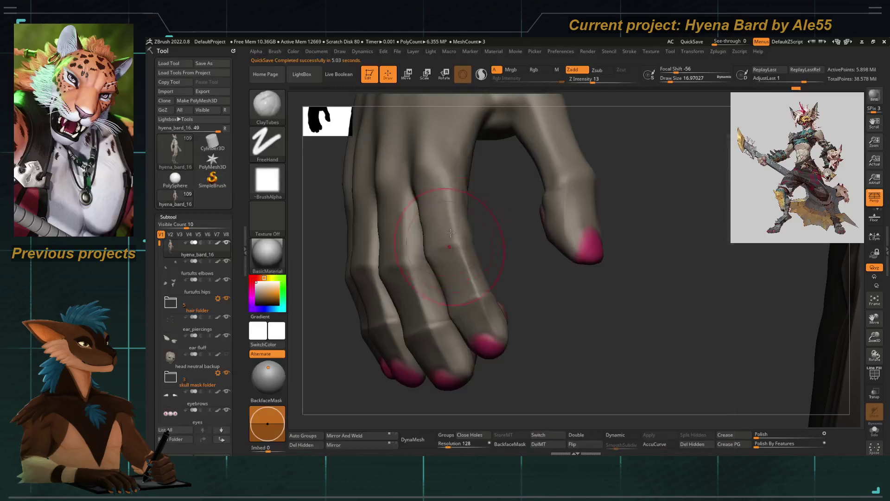
alt+click(448, 208)
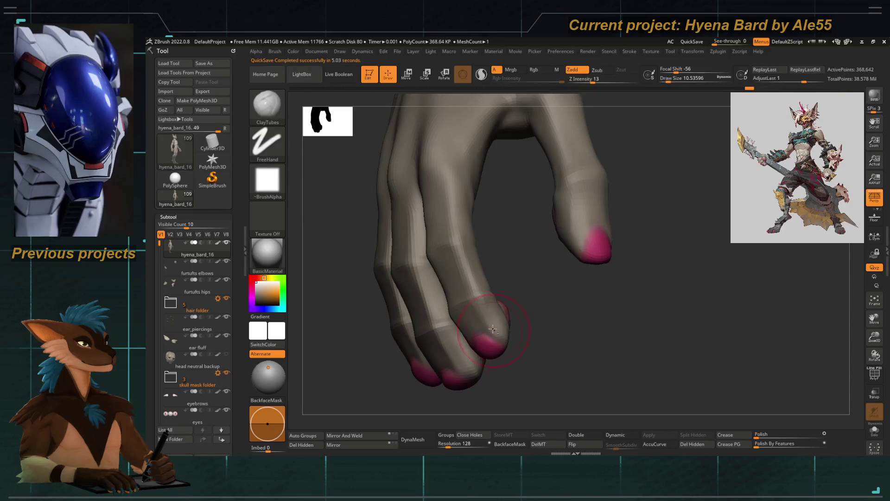
key(shift)
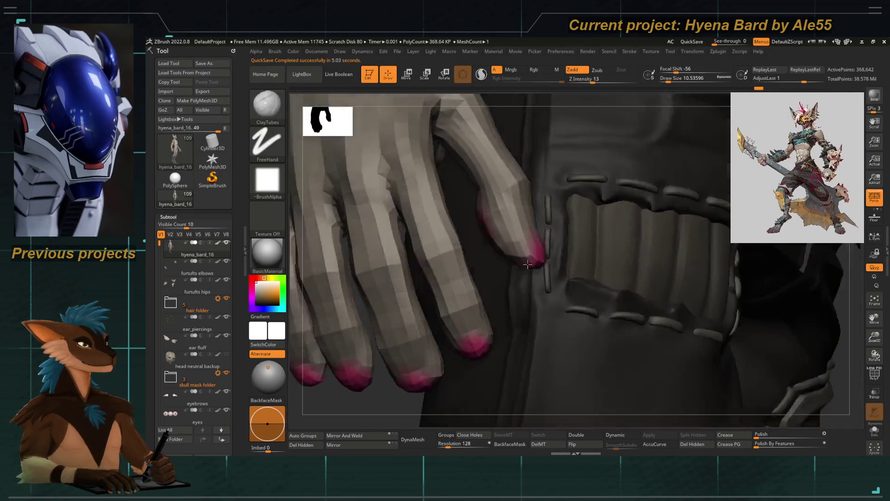
ctrl+shift+click(448, 269)
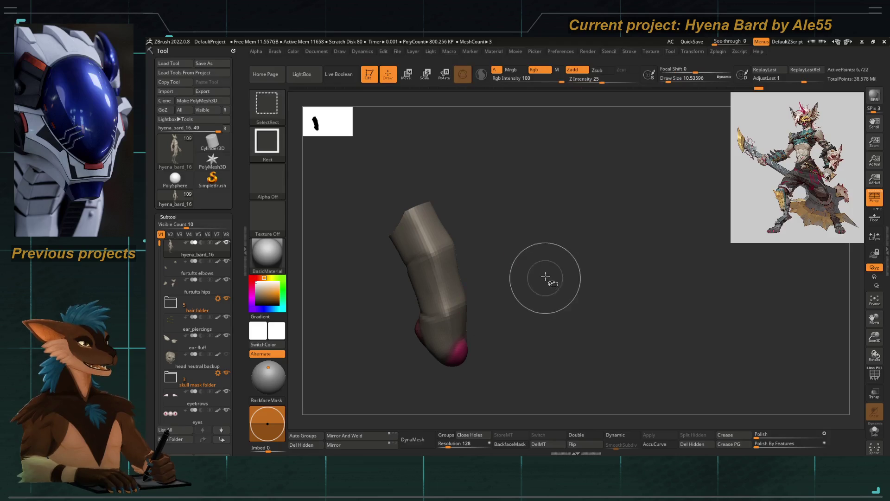
ctrl+shift+click(546, 278)
Check the finger polygroups with PolyF, isolating one finger, then restore the hand and hide the colours.
key(shift+f)
drag(625, 277, 487, 260)
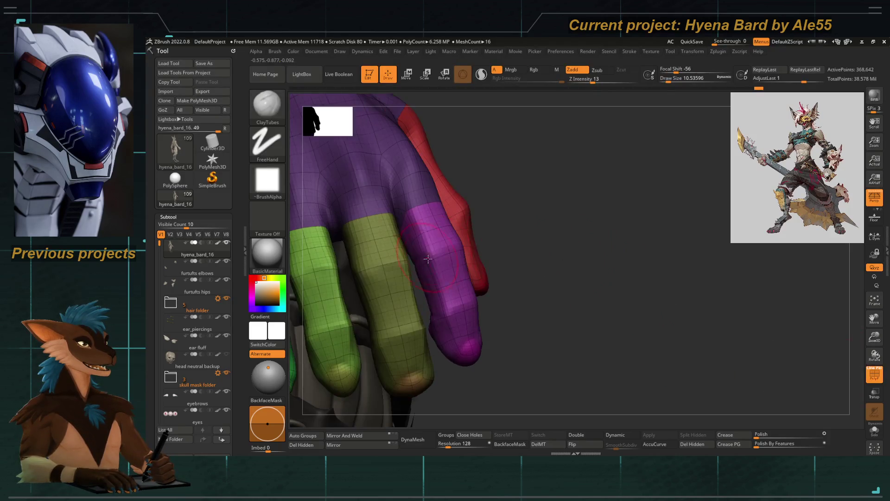
ctrl+shift+click(441, 239)
ctrl+shift+click(542, 322)
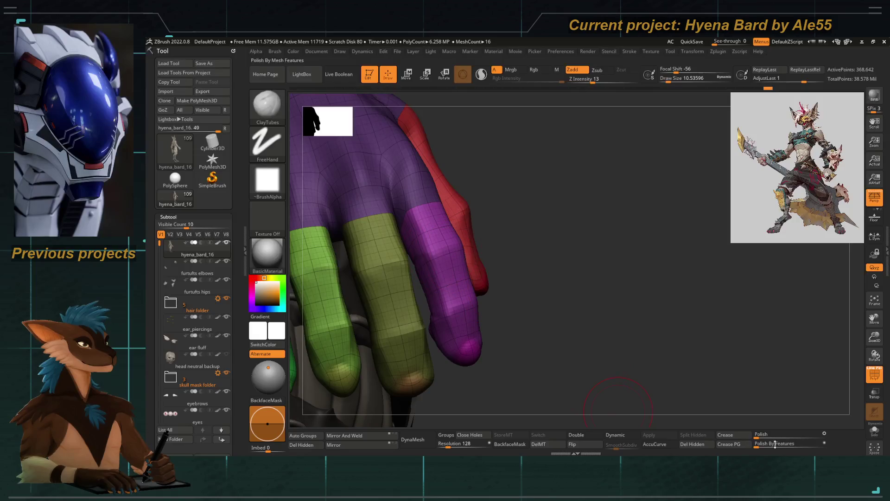
click(874, 374)
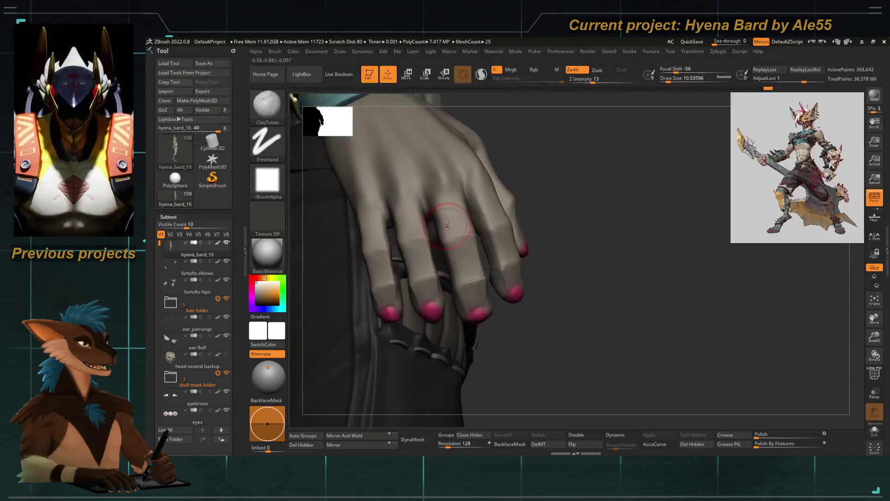
Orbit closer to the fingertips and raise the hand two subdivision levels.
mouse_move(514, 285)
mouse_down()
mouse_move(422, 214)
mouse_move(444, 231)
mouse_up()
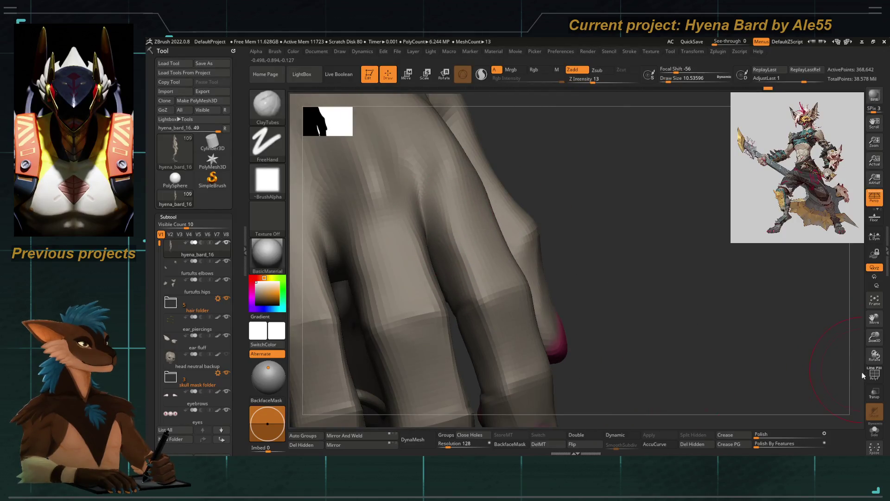
mouse_move(421, 315)
mouse_down()
mouse_move(411, 308)
mouse_move(658, 272)
mouse_up()
drag(427, 374, 474, 207)
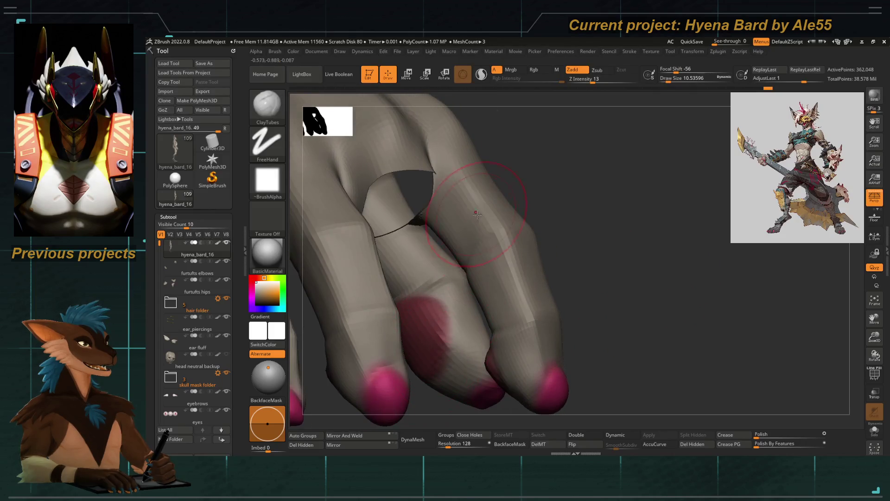
key(shift)
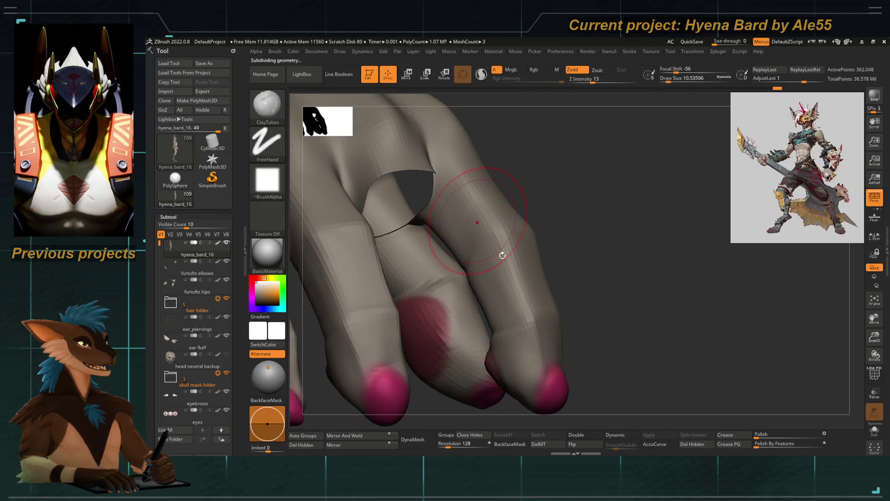
key(ctrl+d)
key(ctrl+d)
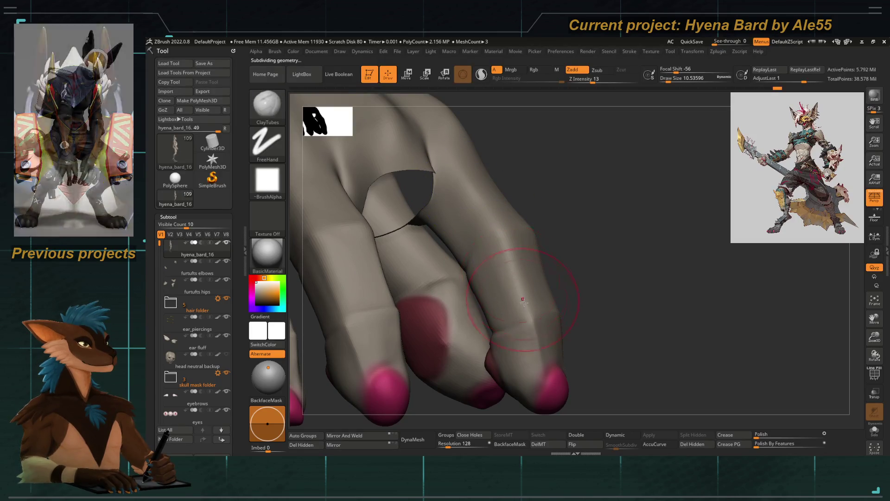
key(shift)
mouse_move(562, 265)
mouse_down()
mouse_move(556, 204)
mouse_move(566, 215)
mouse_move(454, 226)
mouse_up()
Switch to the Standard brush at a lower subdivision level with a smaller draw size.
key(b)
key(t)
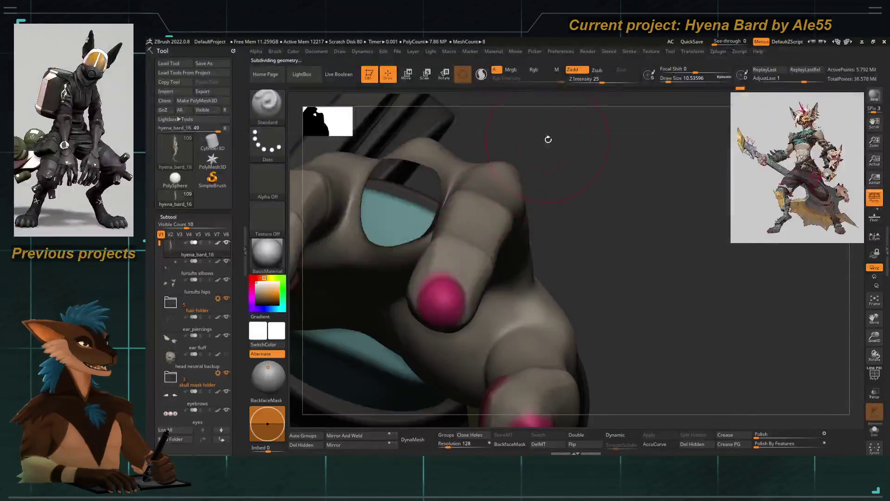
key(shift+d)
key(shift+d)
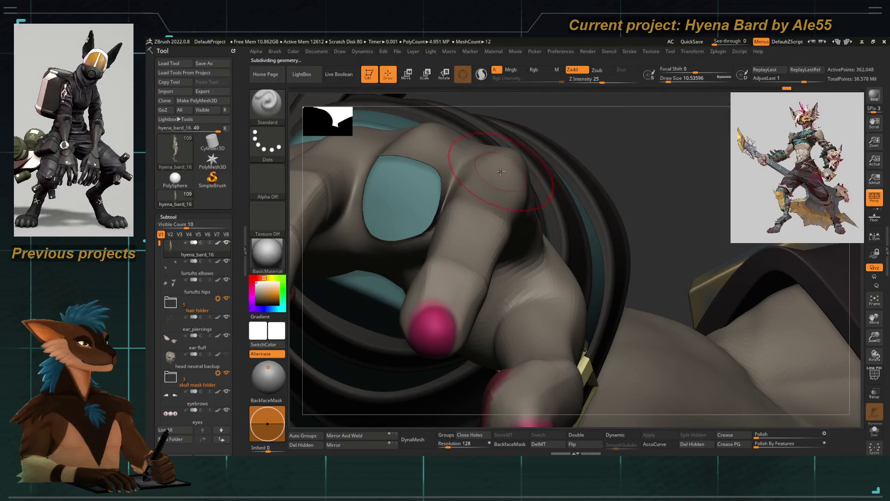
key(space)
drag(500, 175, 496, 189)
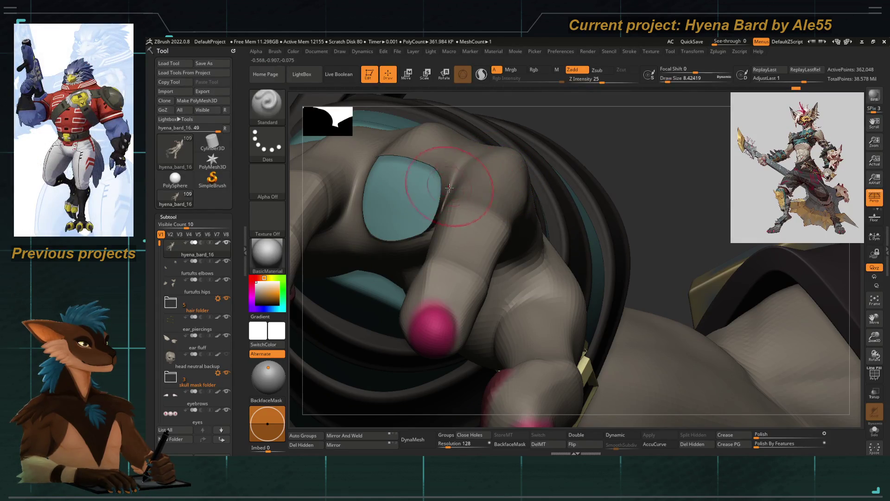
Select the Move Topological brush and enlarge its draw size.
key(b)
key(m)
key(t)
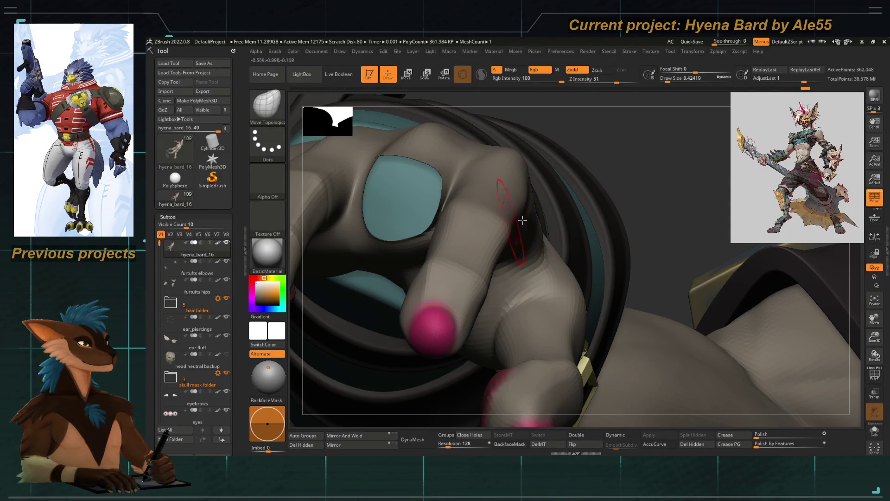
mouse_move(654, 184)
mouse_down()
mouse_move(640, 167)
mouse_move(574, 170)
mouse_up()
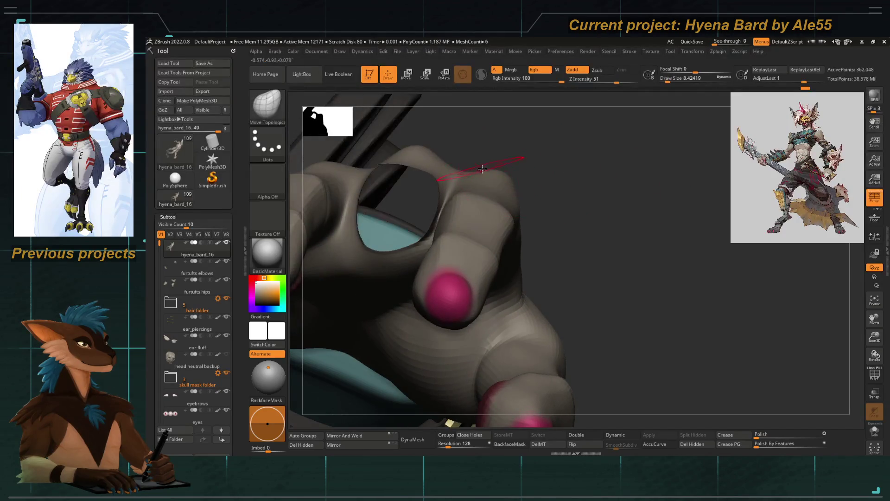
key(b)
key(Escape)
key(space)
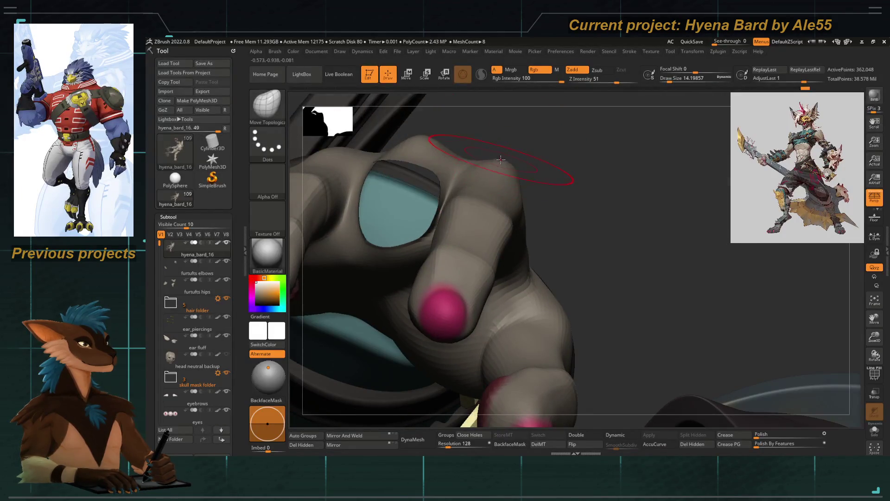
Orbit to the strap buckle, then zoom out to the whole forearm and belt hand.
drag(500, 144, 498, 150)
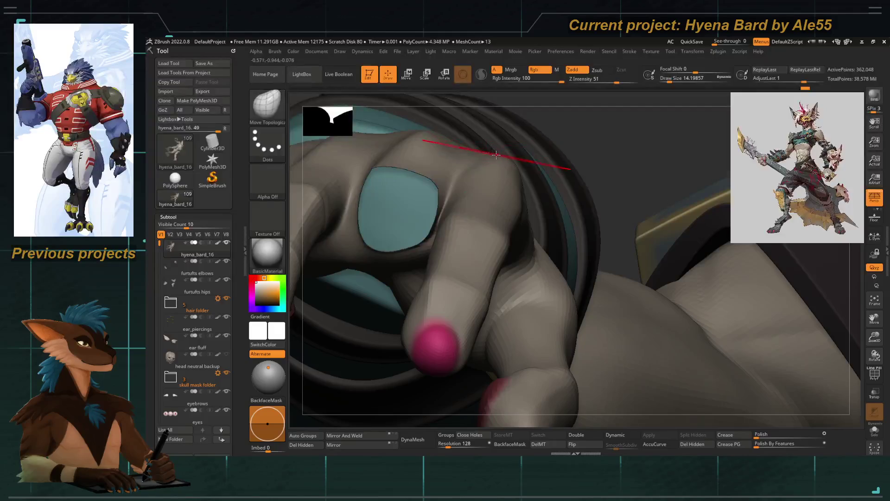
ctrl+shift+drag(501, 100, 513, 173)
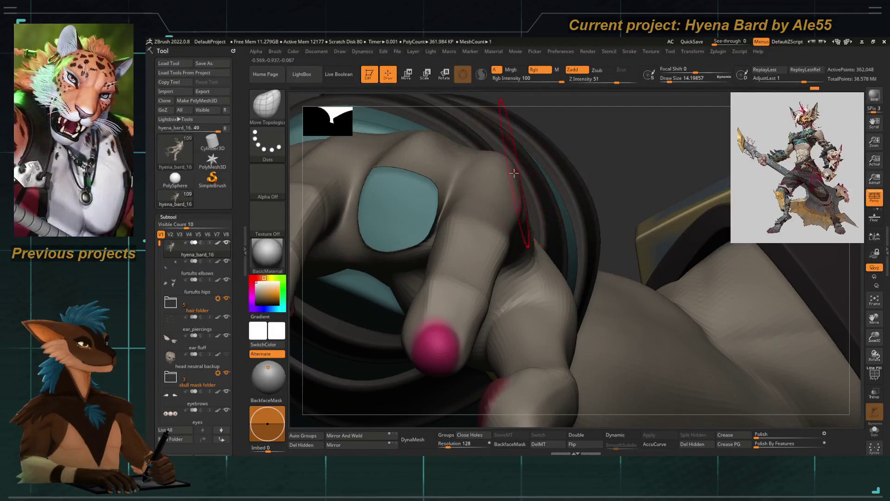
drag(583, 124, 528, 153)
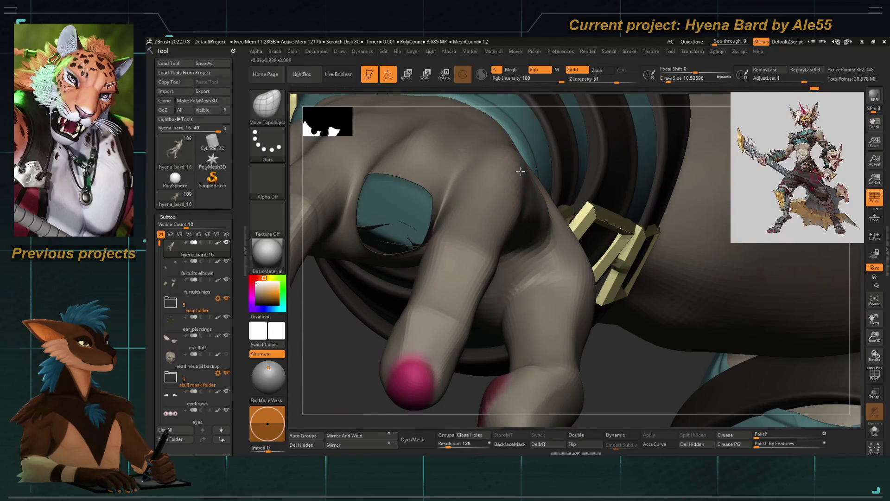
mouse_move(488, 243)
mouse_down()
mouse_move(380, 151)
mouse_move(362, 278)
mouse_move(338, 258)
mouse_move(346, 201)
mouse_move(348, 235)
mouse_move(359, 216)
mouse_move(371, 242)
mouse_move(359, 234)
mouse_move(408, 246)
mouse_up()
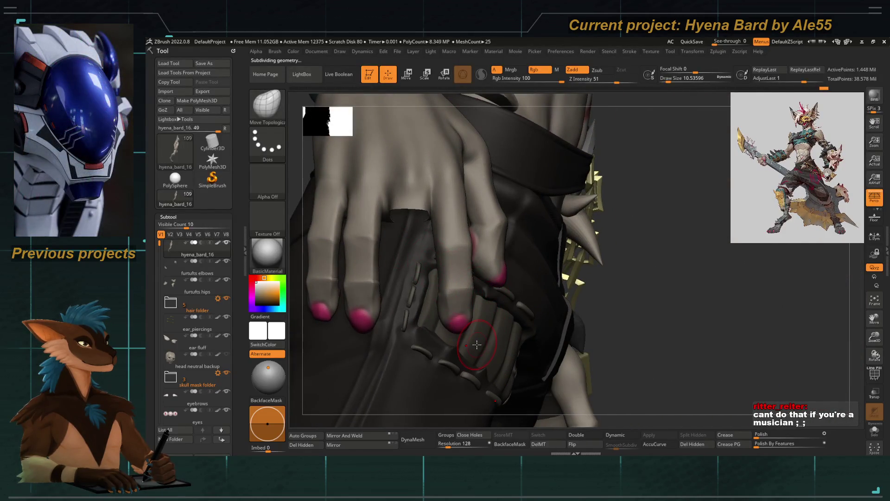
mouse_move(418, 290)
alt+mouse_down()
mouse_move(444, 258)
mouse_move(649, 268)
mouse_move(472, 118)
mouse_move(457, 192)
alt+mouse_up()
mouse_move(349, 304)
mouse_down()
mouse_move(409, 179)
mouse_move(482, 180)
mouse_move(495, 145)
mouse_move(564, 207)
mouse_move(527, 189)
mouse_move(538, 186)
mouse_move(522, 192)
mouse_up()
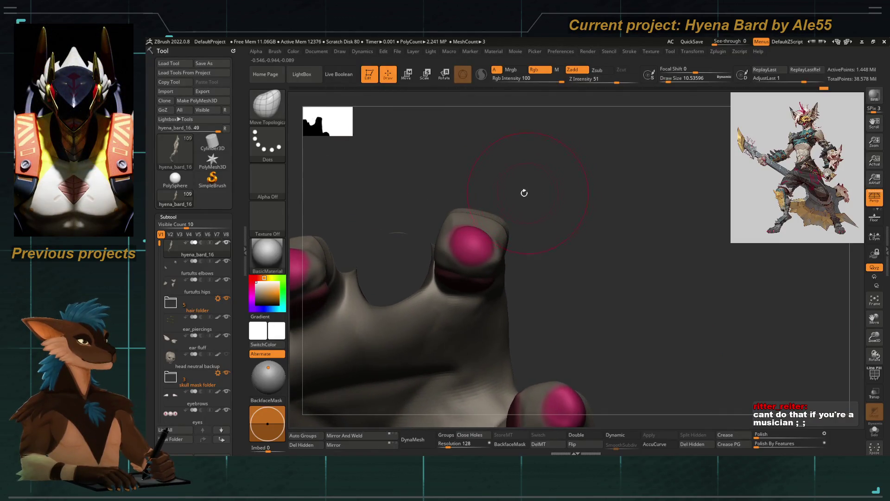
Rotate and zoom in on the gripping fingertips, then back out past the bracelet.
drag(459, 207, 467, 207)
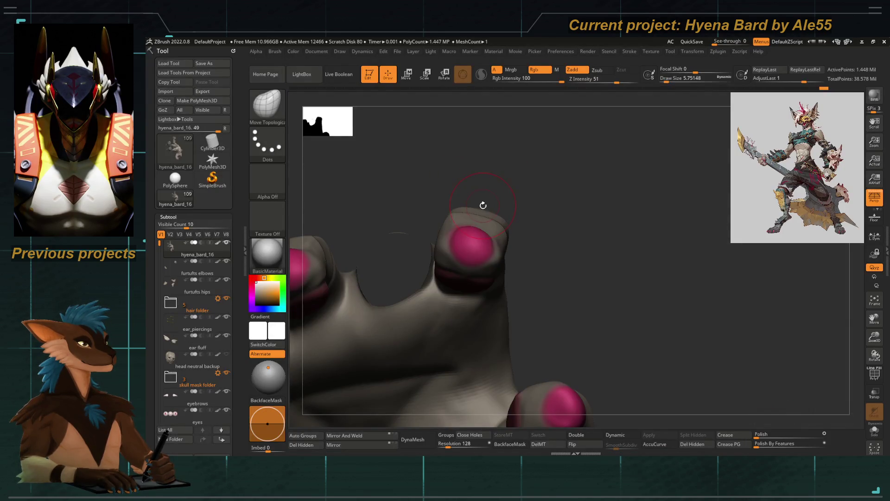
mouse_move(483, 205)
mouse_down()
mouse_move(485, 159)
mouse_move(483, 203)
mouse_up()
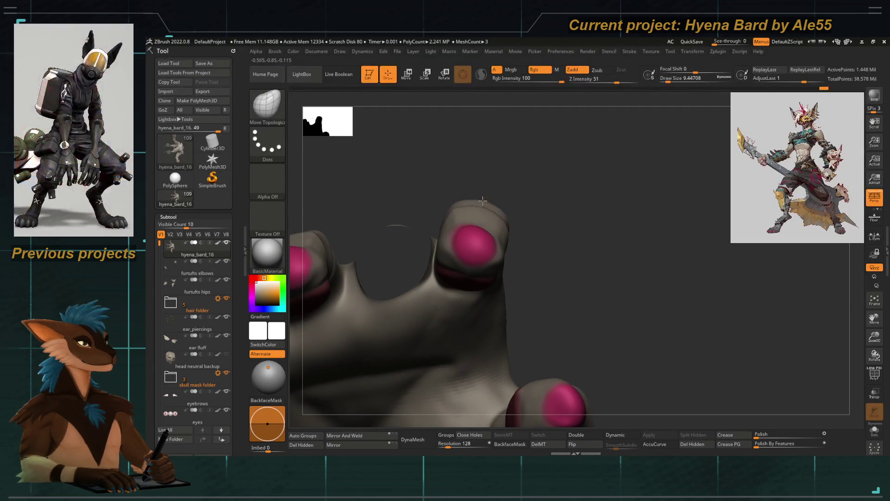
mouse_move(484, 162)
mouse_down()
mouse_move(448, 233)
mouse_move(403, 255)
mouse_move(405, 199)
mouse_move(392, 244)
mouse_move(427, 193)
mouse_move(459, 259)
mouse_up()
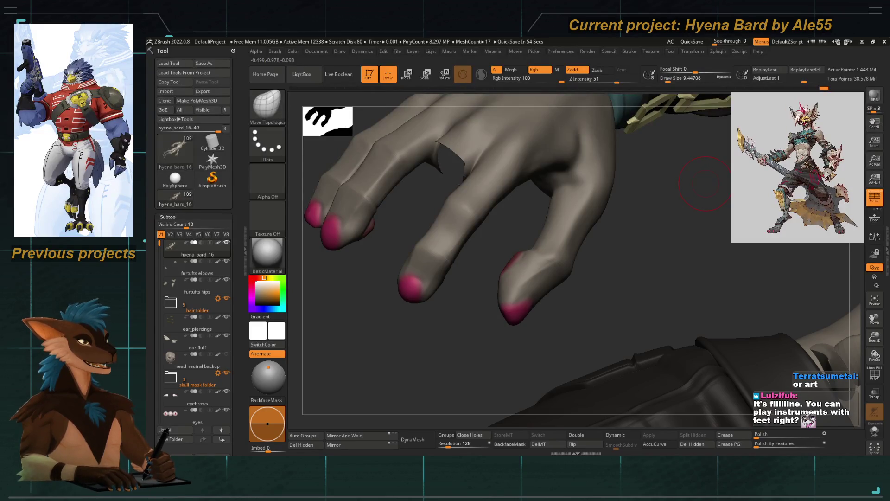
mouse_move(388, 356)
mouse_down()
mouse_move(376, 354)
mouse_move(365, 304)
mouse_move(363, 321)
mouse_move(375, 314)
mouse_up()
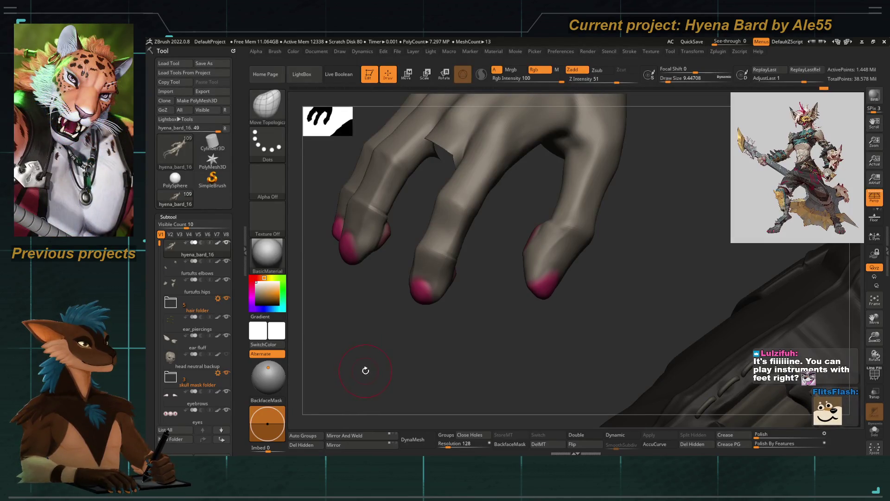
drag(363, 368, 350, 349)
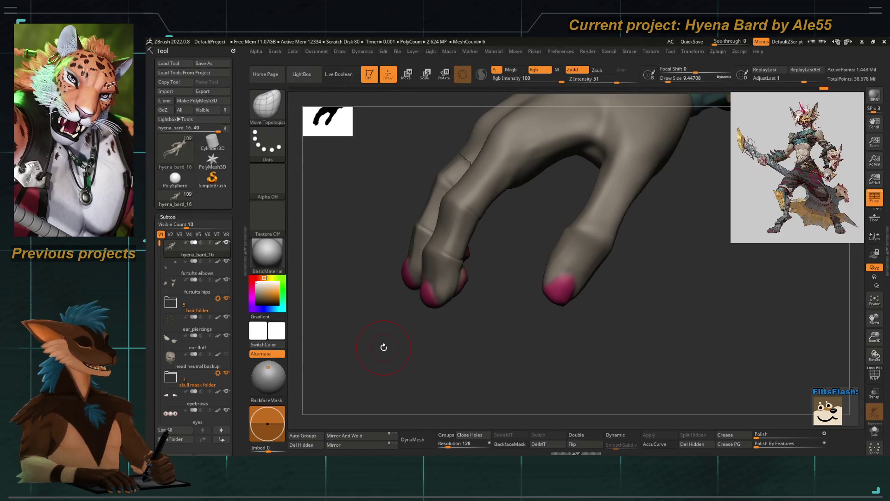
mouse_move(389, 348)
mouse_down()
mouse_move(371, 365)
mouse_move(374, 337)
mouse_up()
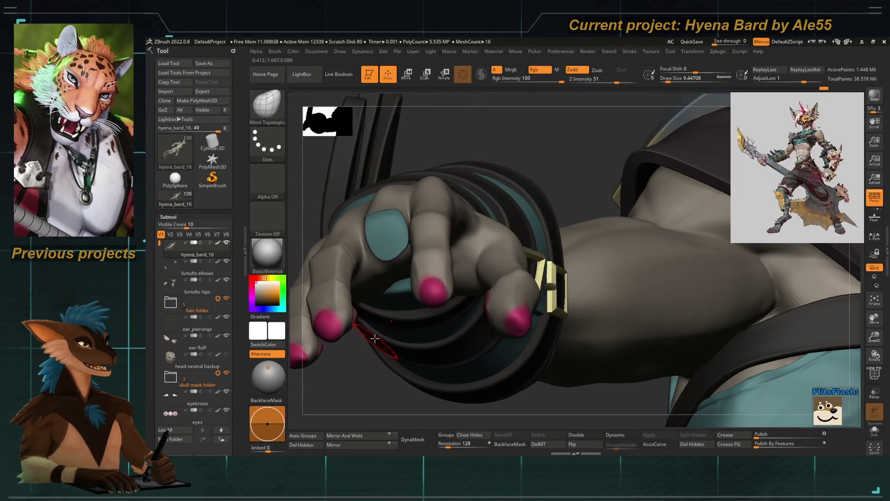
mouse_move(425, 160)
mouse_down()
mouse_move(420, 133)
mouse_move(408, 197)
mouse_move(415, 187)
mouse_up()
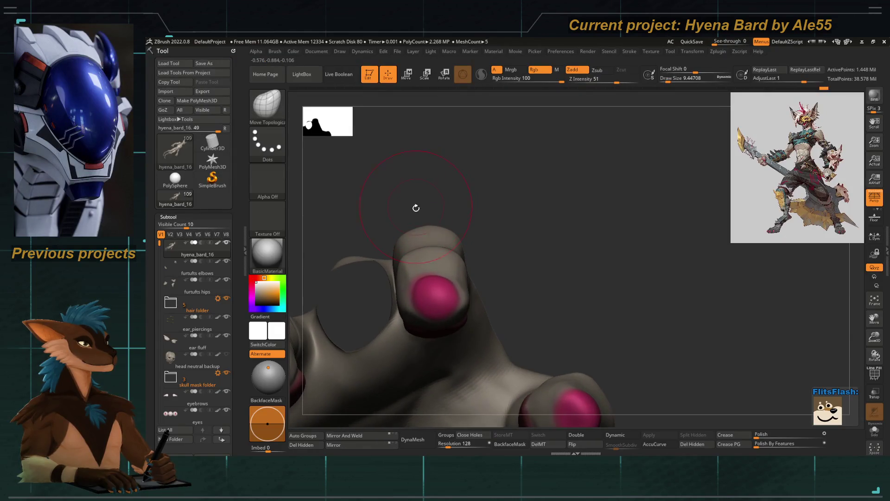
Keep Move Topological, enlarge the brush and step through the fingertip edit history.
key(b)
key(m)
key(Escape)
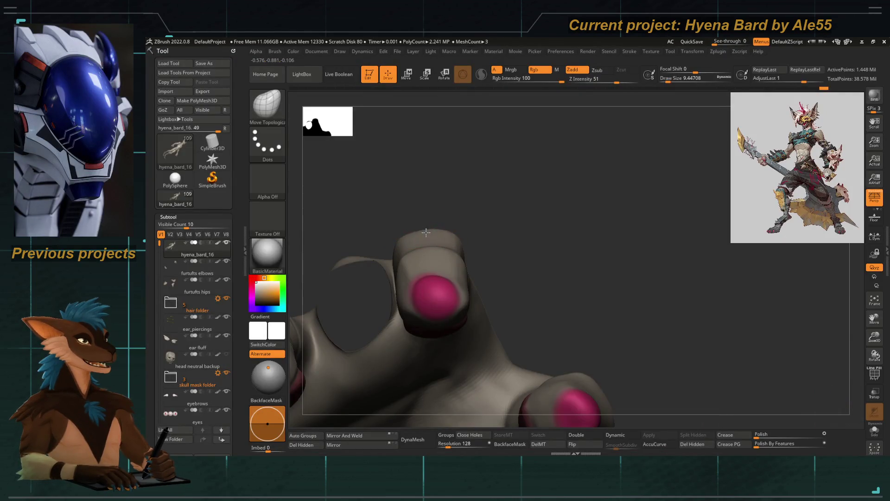
key(ctrl+shift+z)
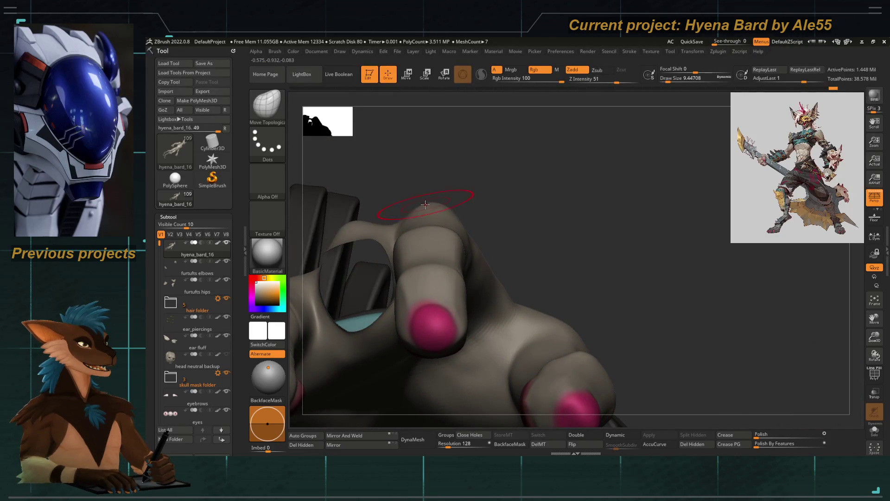
key(bracketright)
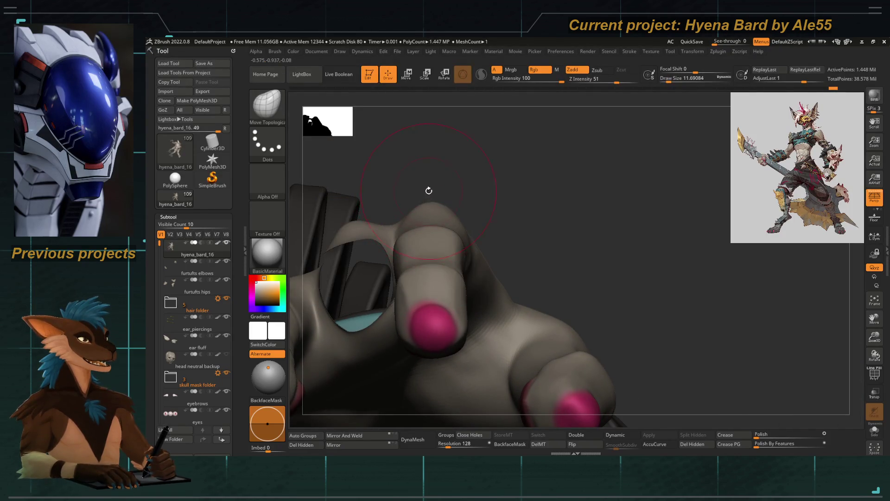
key(ctrl+z)
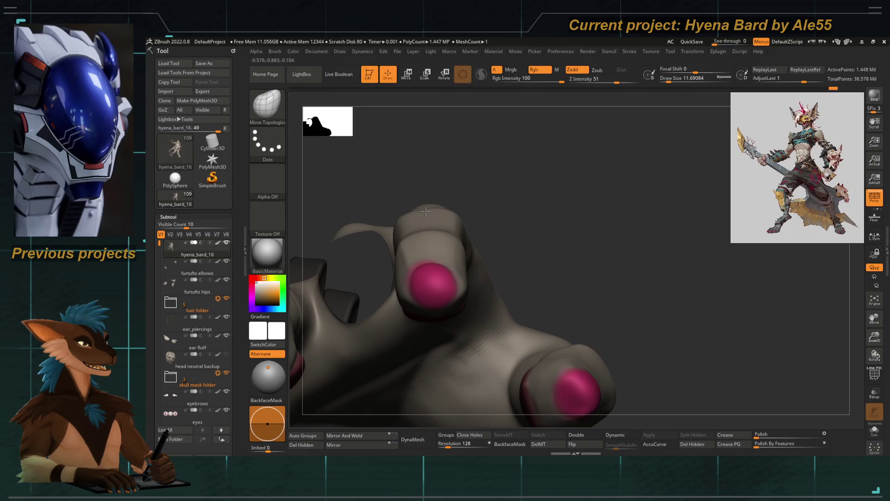
key(ctrl+shift+z)
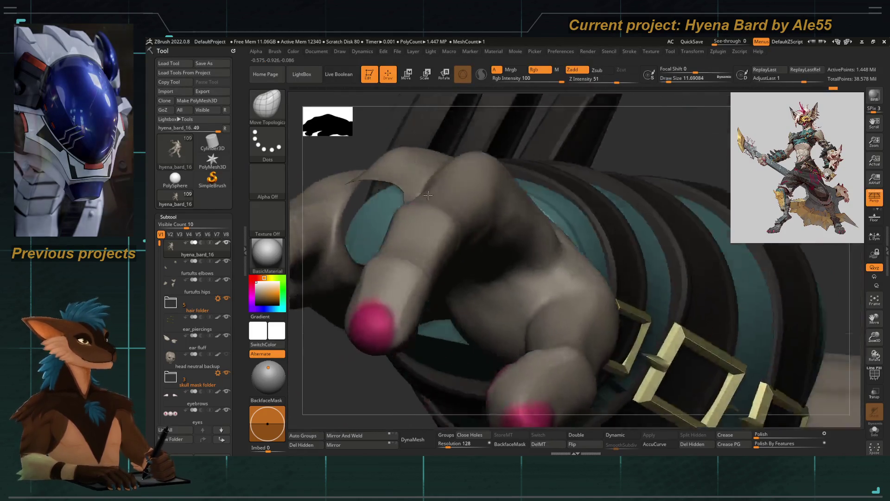
key(ctrl+shift+z)
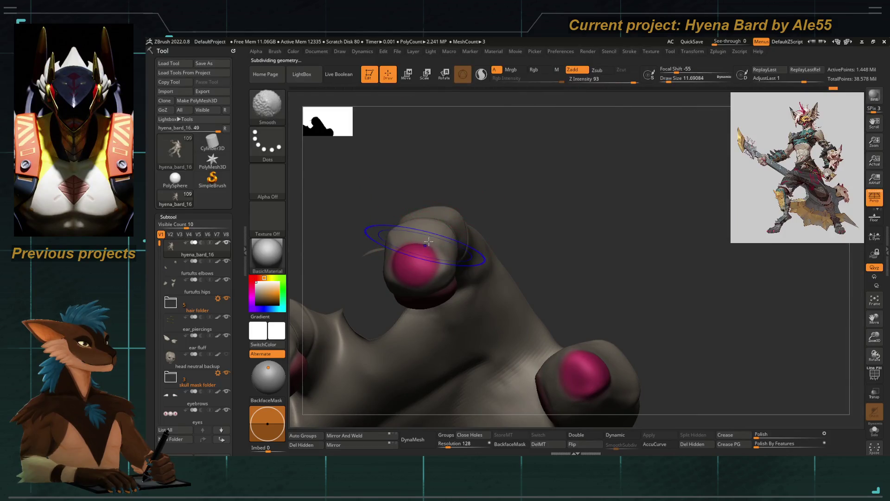
Step back and forth through the undo history to choose the thigh-hand finger pose.
key(ctrl+z)
key(ctrl+z)
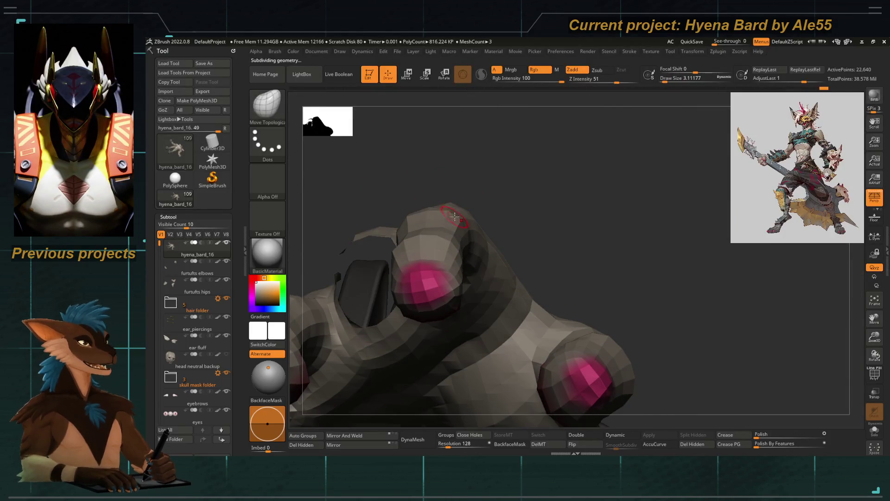
key(ctrl+shift+z)
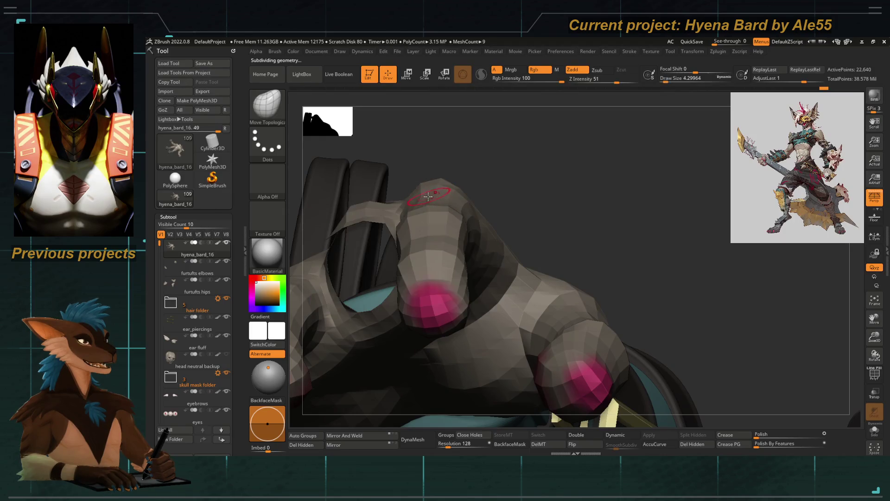
mouse_move(427, 232)
mouse_down()
mouse_move(500, 176)
mouse_move(465, 135)
mouse_up()
key(space)
key(ctrl+z)
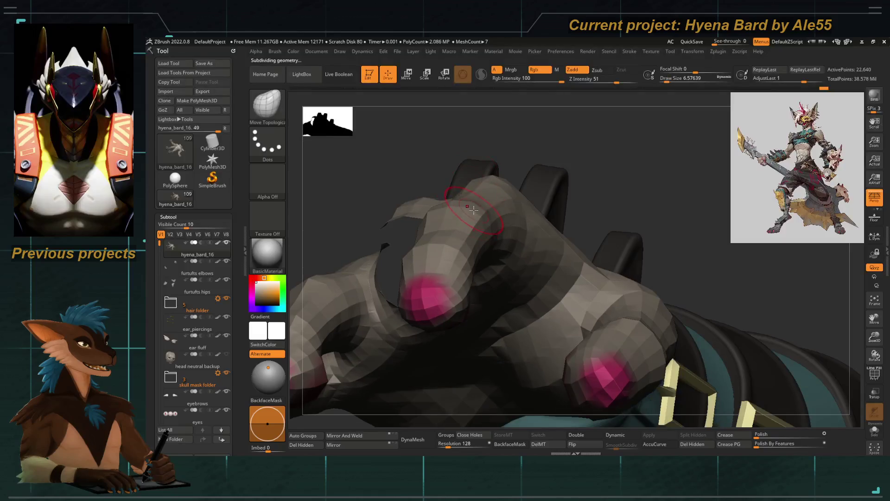
key(space)
key(ctrl+shift+z)
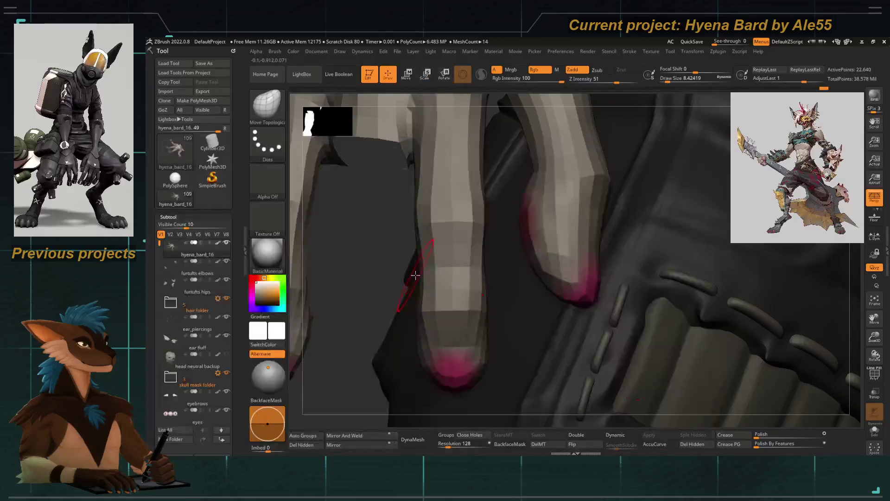
Raise Draw Size to about 12.9 and zoom out to the torso and both arms.
key(s)
drag(417, 275, 421, 272)
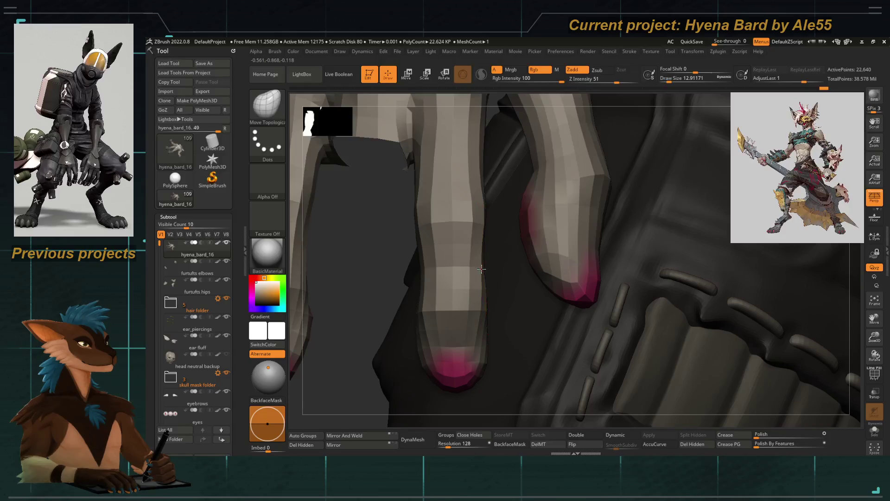
right_drag(473, 269, 415, 246)
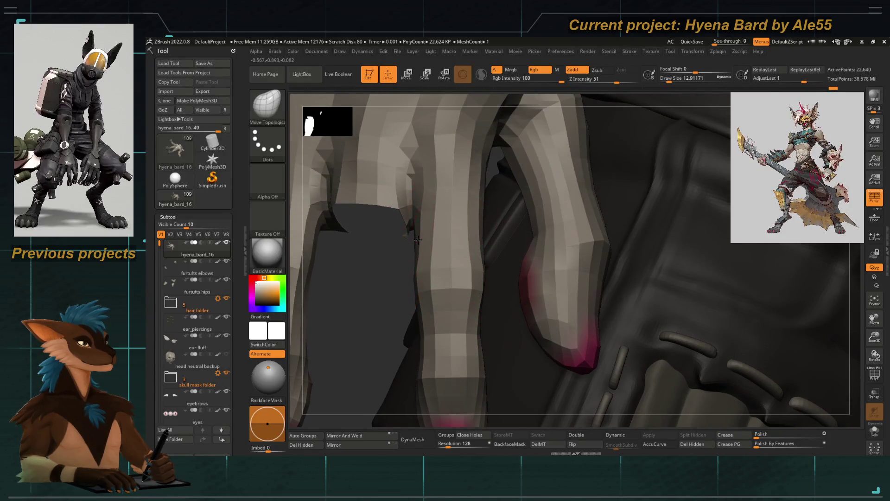
right_drag(468, 195, 399, 312)
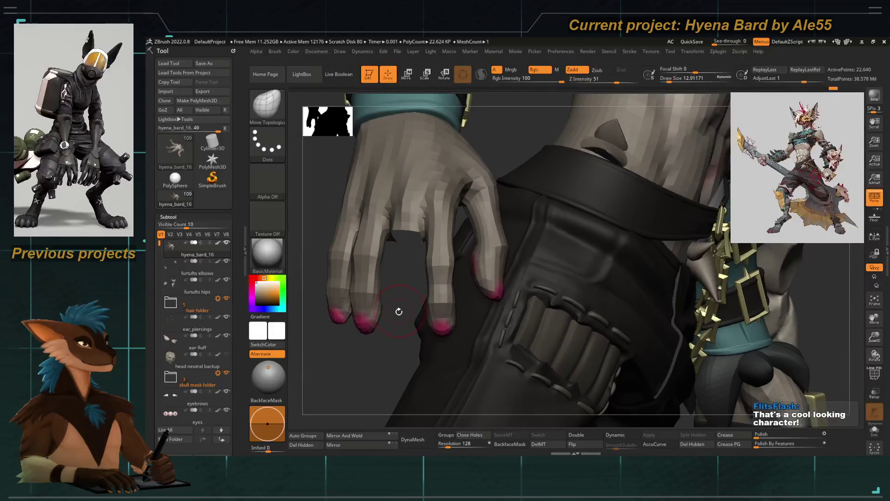
mouse_move(375, 341)
right_down()
mouse_move(364, 359)
mouse_move(378, 341)
mouse_move(478, 310)
mouse_move(436, 318)
mouse_move(392, 312)
mouse_move(431, 283)
mouse_move(465, 302)
mouse_move(470, 291)
right_up()
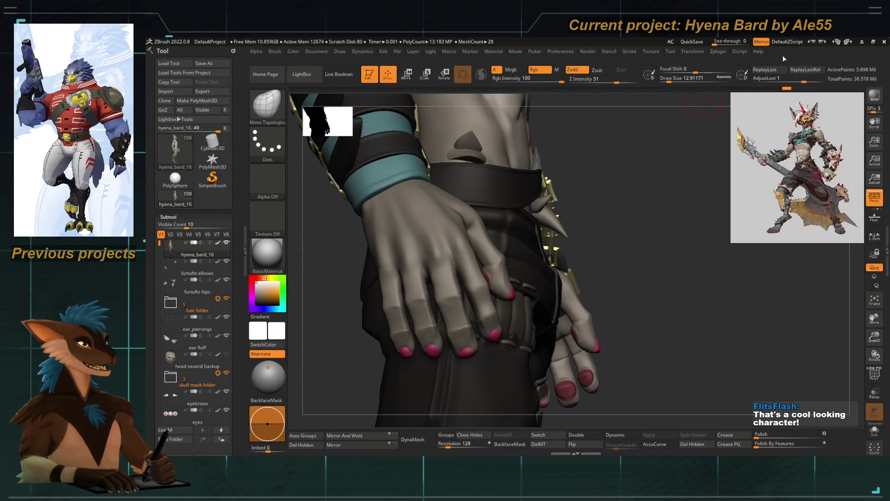
Zoom in on the fingers beside the shorts and isolate a single finger.
right_drag(318, 345, 709, 179)
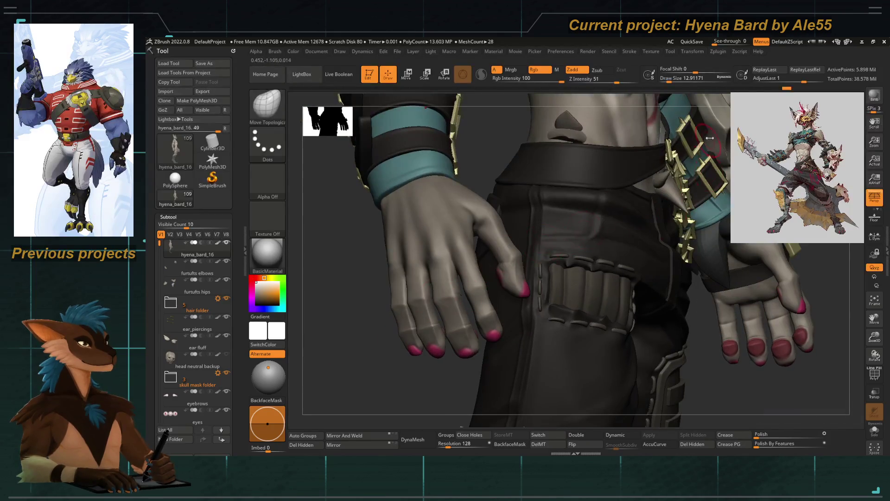
mouse_move(406, 345)
right_down()
mouse_move(366, 225)
mouse_move(391, 279)
right_up()
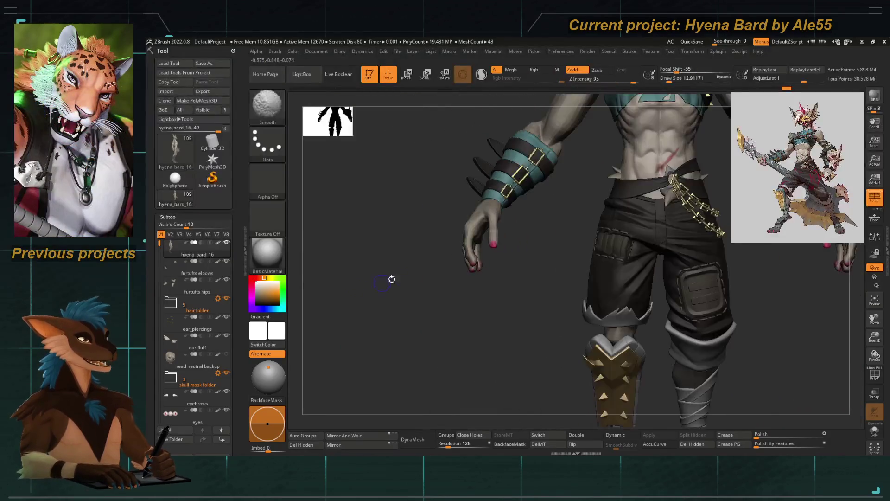
right_drag(453, 253, 498, 276)
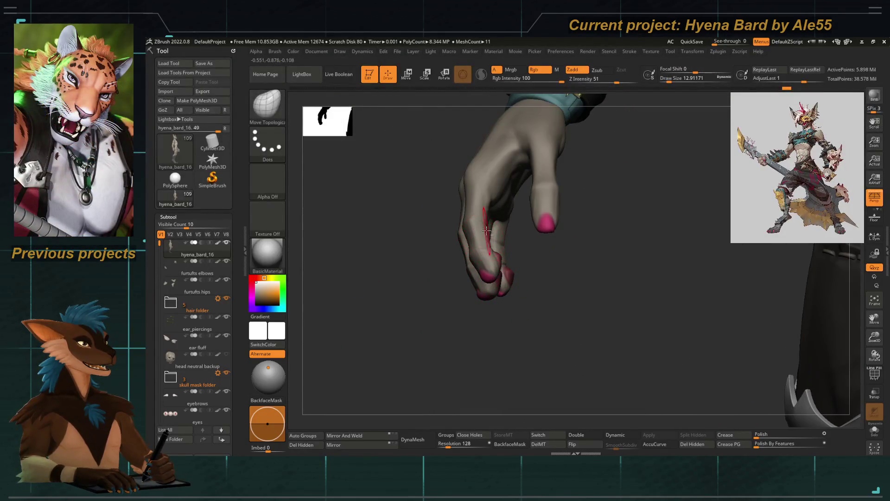
mouse_move(431, 270)
right_down()
mouse_move(424, 367)
mouse_move(462, 268)
right_up()
ctrl+shift+click(462, 268)
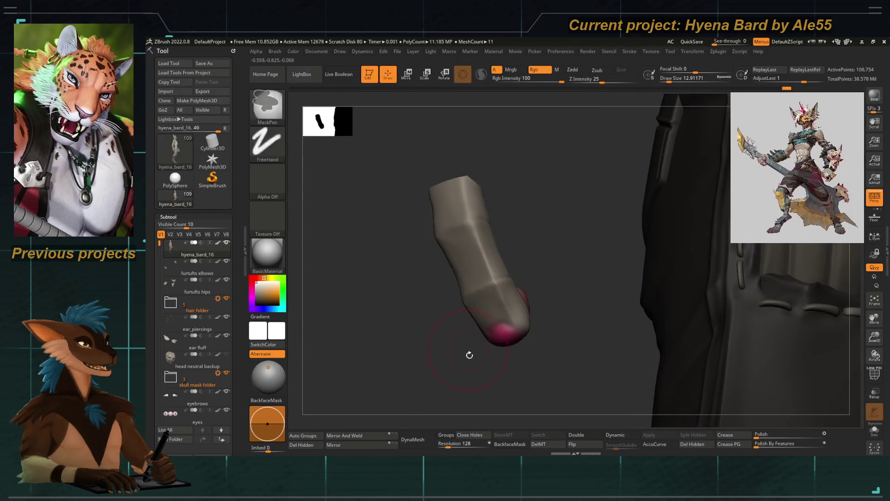
mouse_move(468, 356)
right_down()
mouse_move(473, 218)
mouse_move(392, 334)
right_up()
Switch to ClayTubes at Draw Size about 11.69 and select the hand subtool.
key(b)
key(c)
key(t)
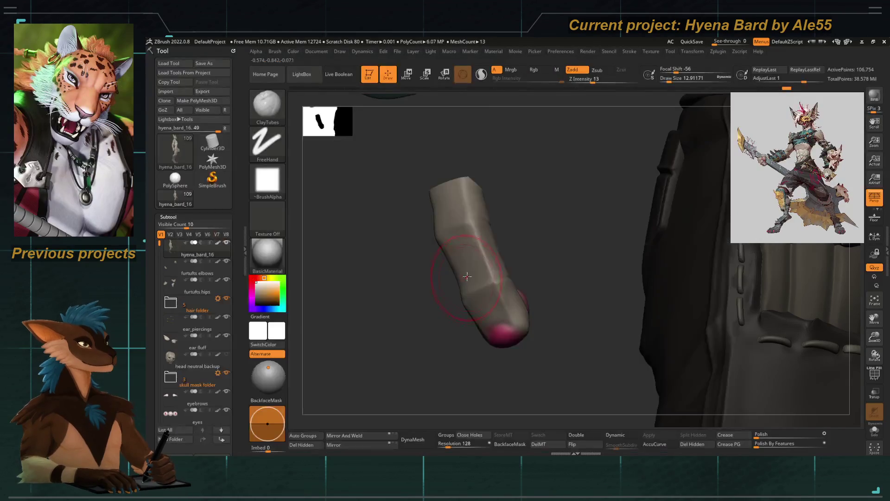
ctrl+shift+click(398, 366)
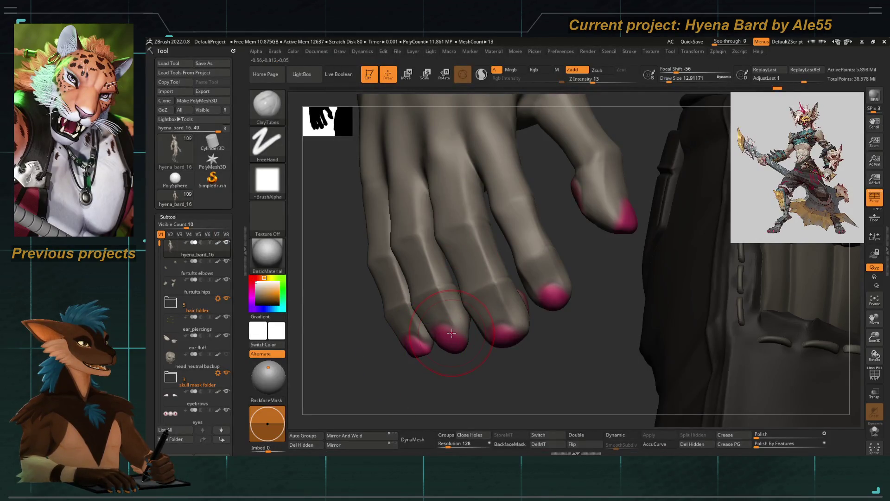
key(b)
key(Escape)
key(bracketleft)
alt+click(466, 196)
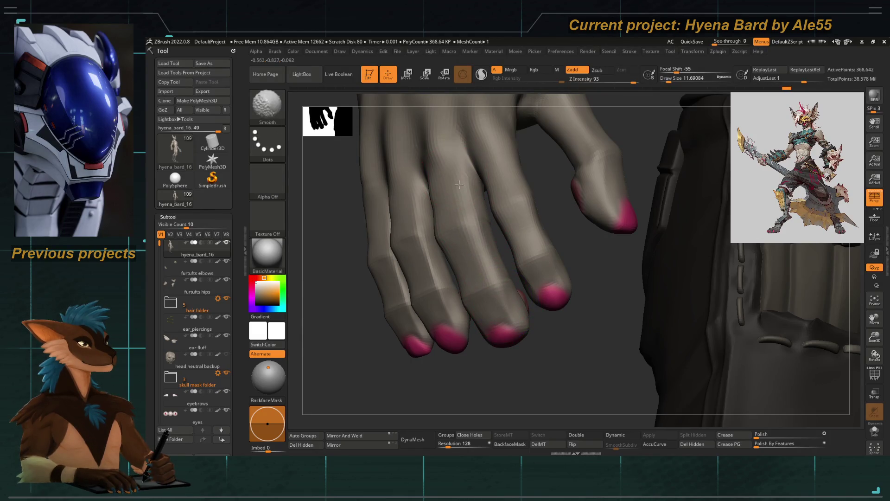
Sculpt knuckle creases and smooth the fingertips of the thigh-resting hand.
mouse_move(491, 278)
right_down()
mouse_move(490, 371)
mouse_move(431, 235)
right_up()
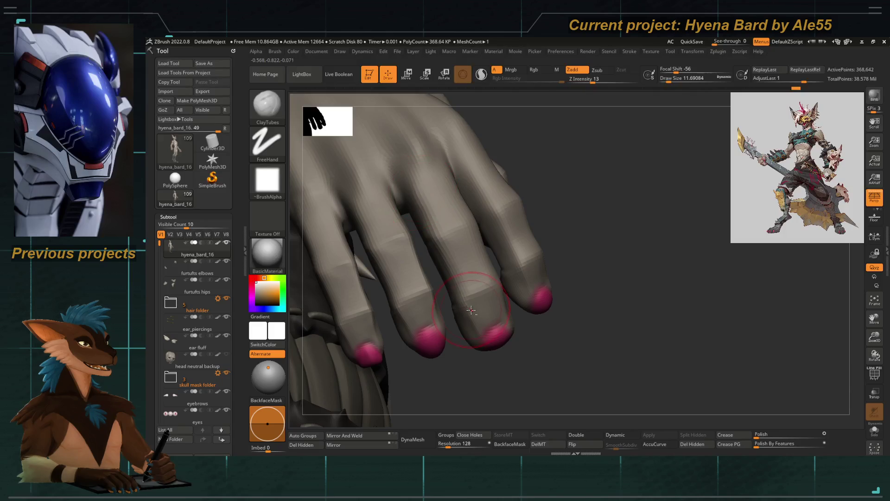
mouse_move(466, 314)
right_down()
mouse_move(471, 384)
mouse_move(442, 307)
mouse_move(400, 248)
mouse_move(469, 341)
mouse_move(445, 279)
mouse_move(439, 206)
right_up()
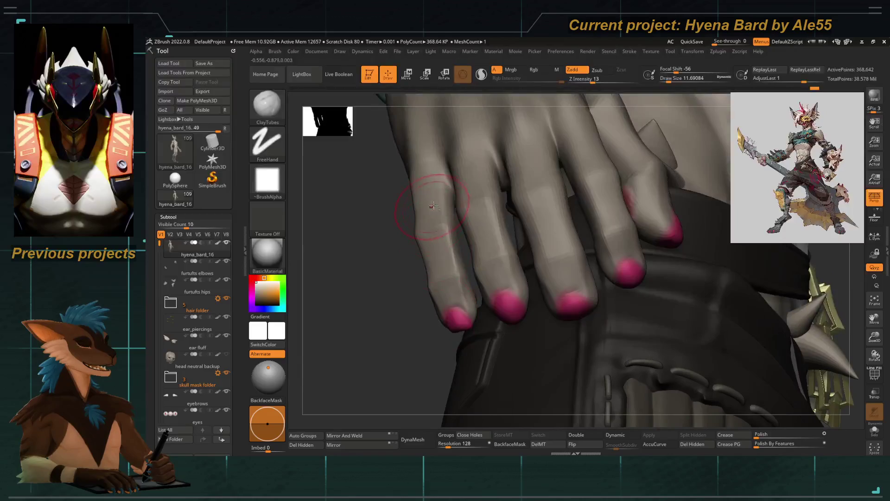
mouse_move(443, 287)
right_down()
mouse_move(390, 262)
mouse_move(404, 199)
right_up()
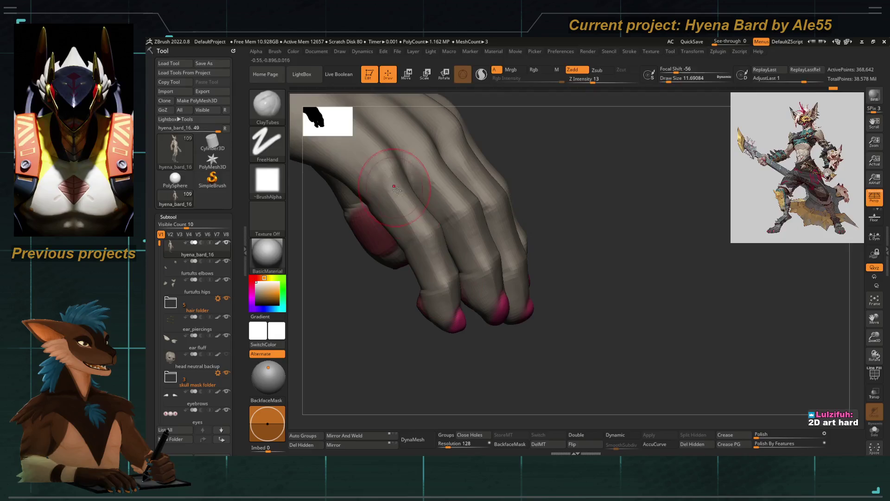
key(shift)
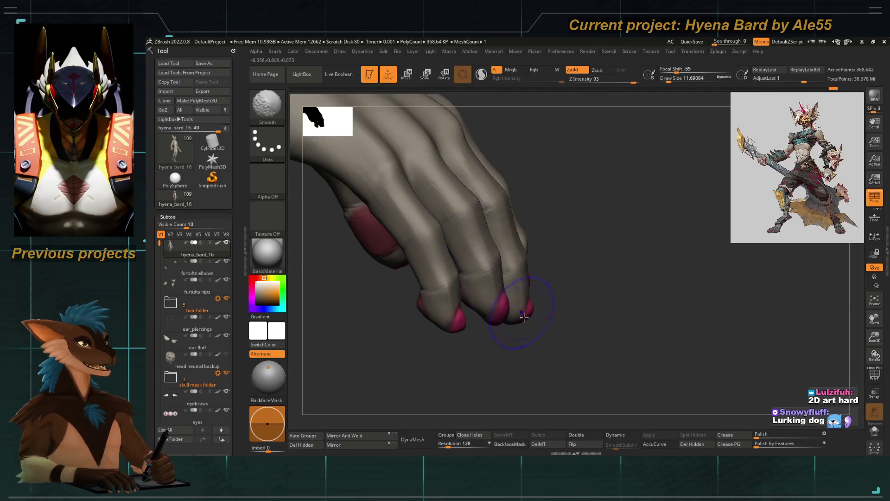
mouse_move(524, 317)
right_down()
mouse_move(346, 246)
mouse_move(417, 265)
mouse_move(462, 225)
right_up()
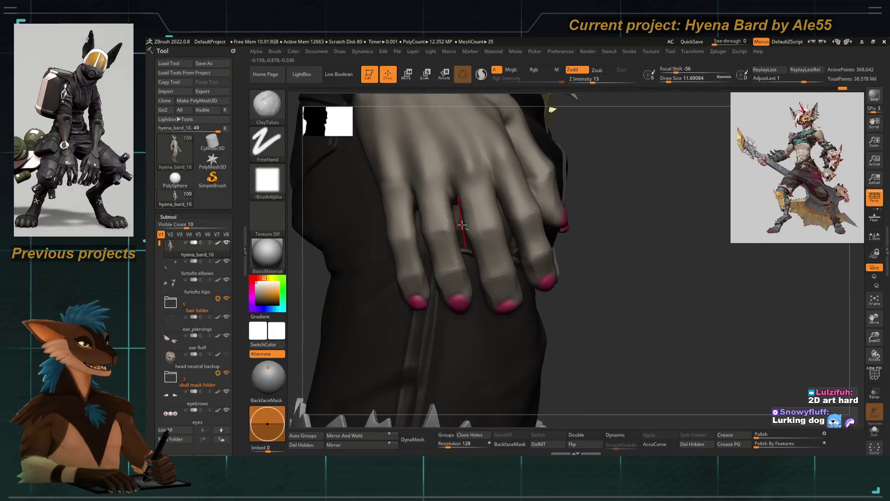
Show only the finger beside the belt pouch with Move Topological and orbit around it.
ctrl+shift+click(464, 232)
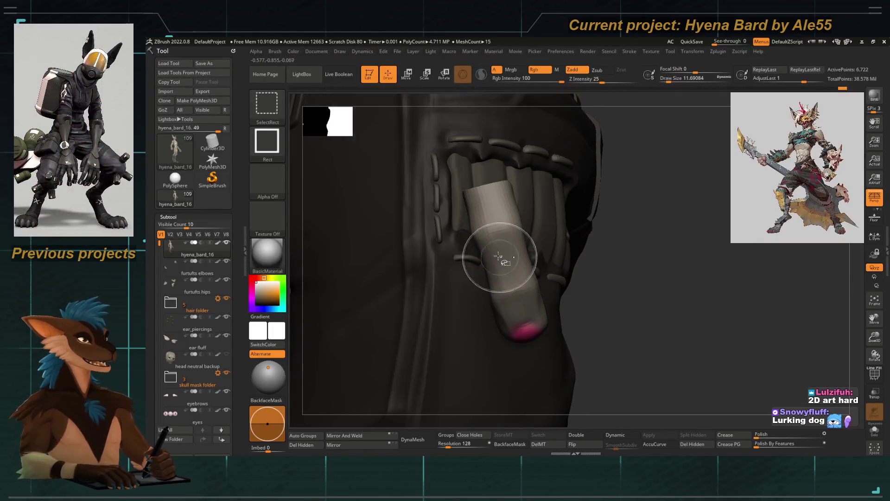
ctrl+shift+click(471, 238)
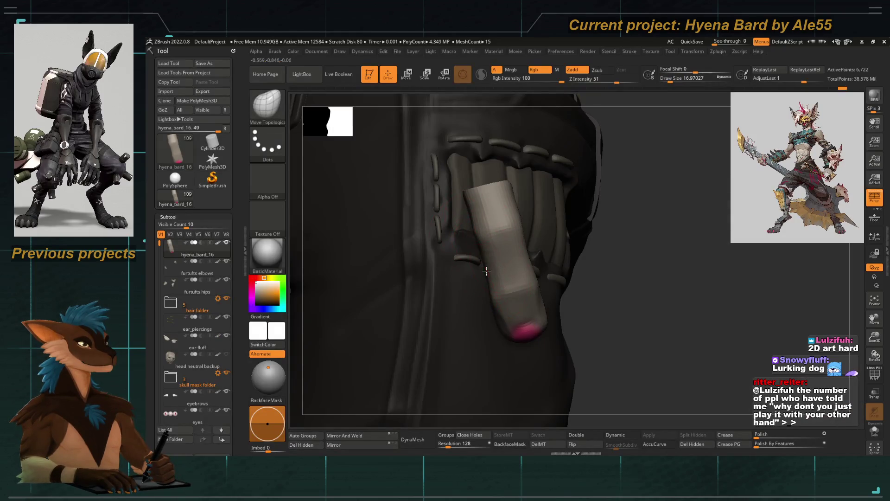
right_drag(538, 259, 603, 310)
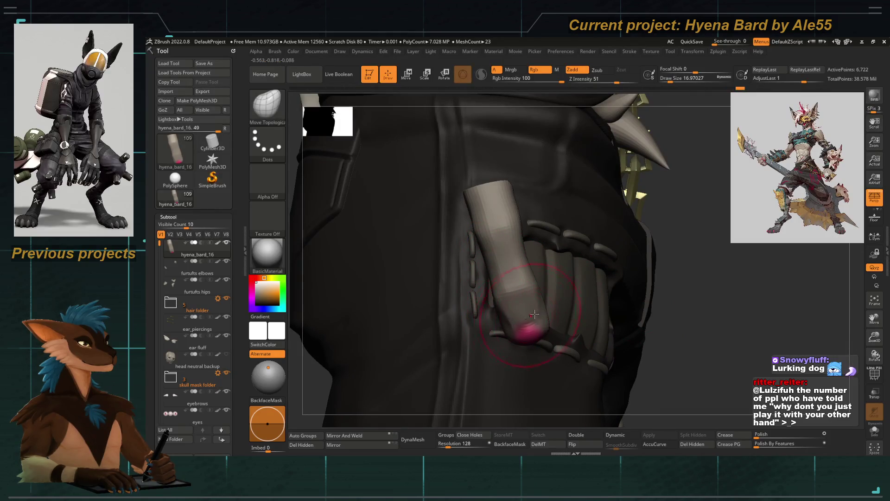
right_drag(535, 314, 546, 316)
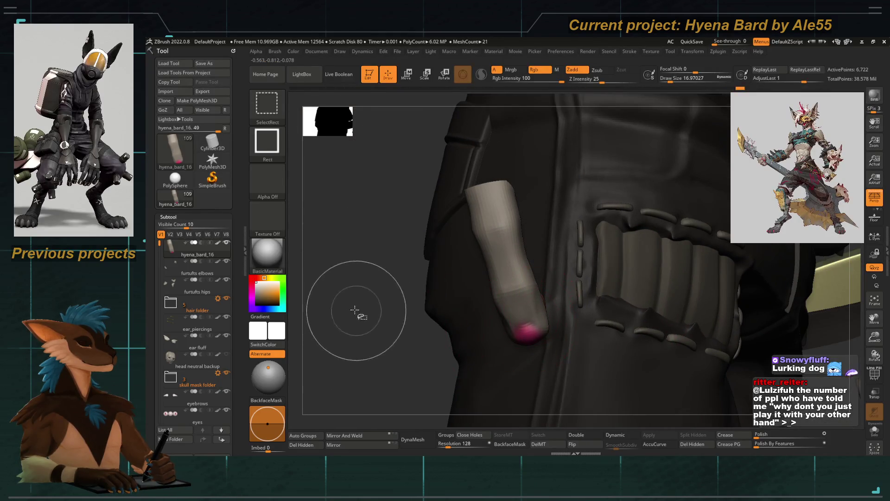